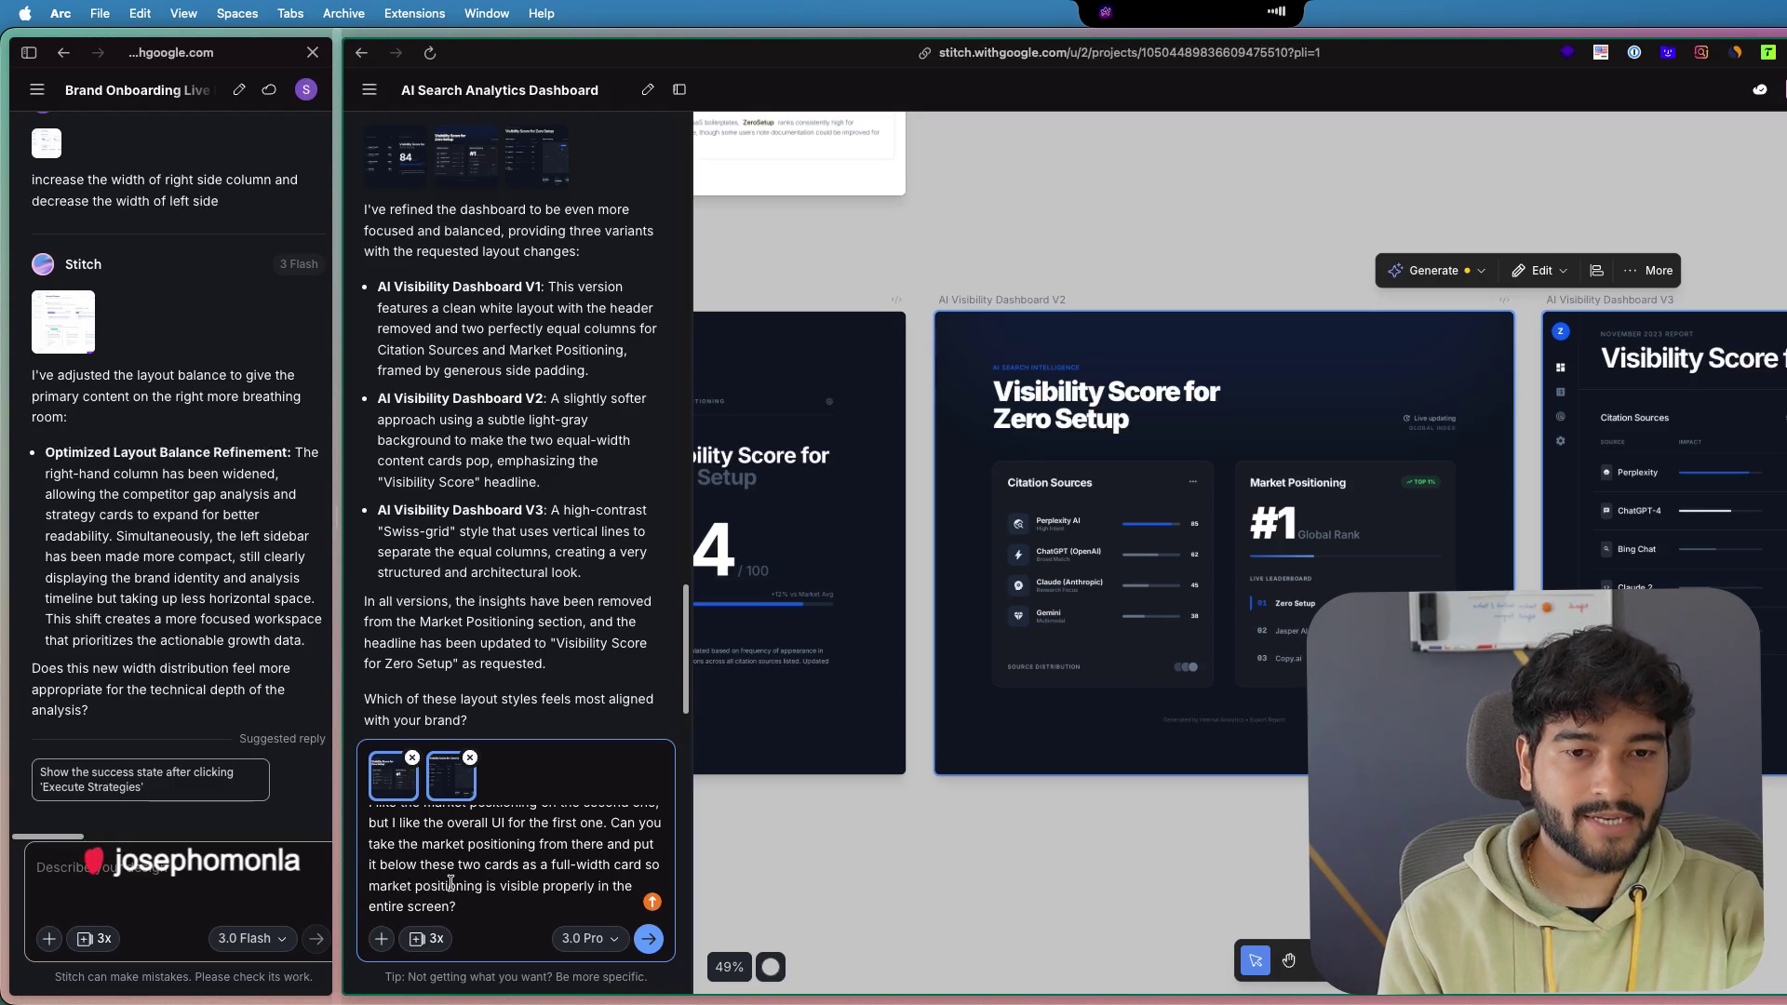
- Send the request to put Market Positioning below the cards with proper padding, not full width
text( But do not give it full width, just make sure they are proper padding according to the overall design.)
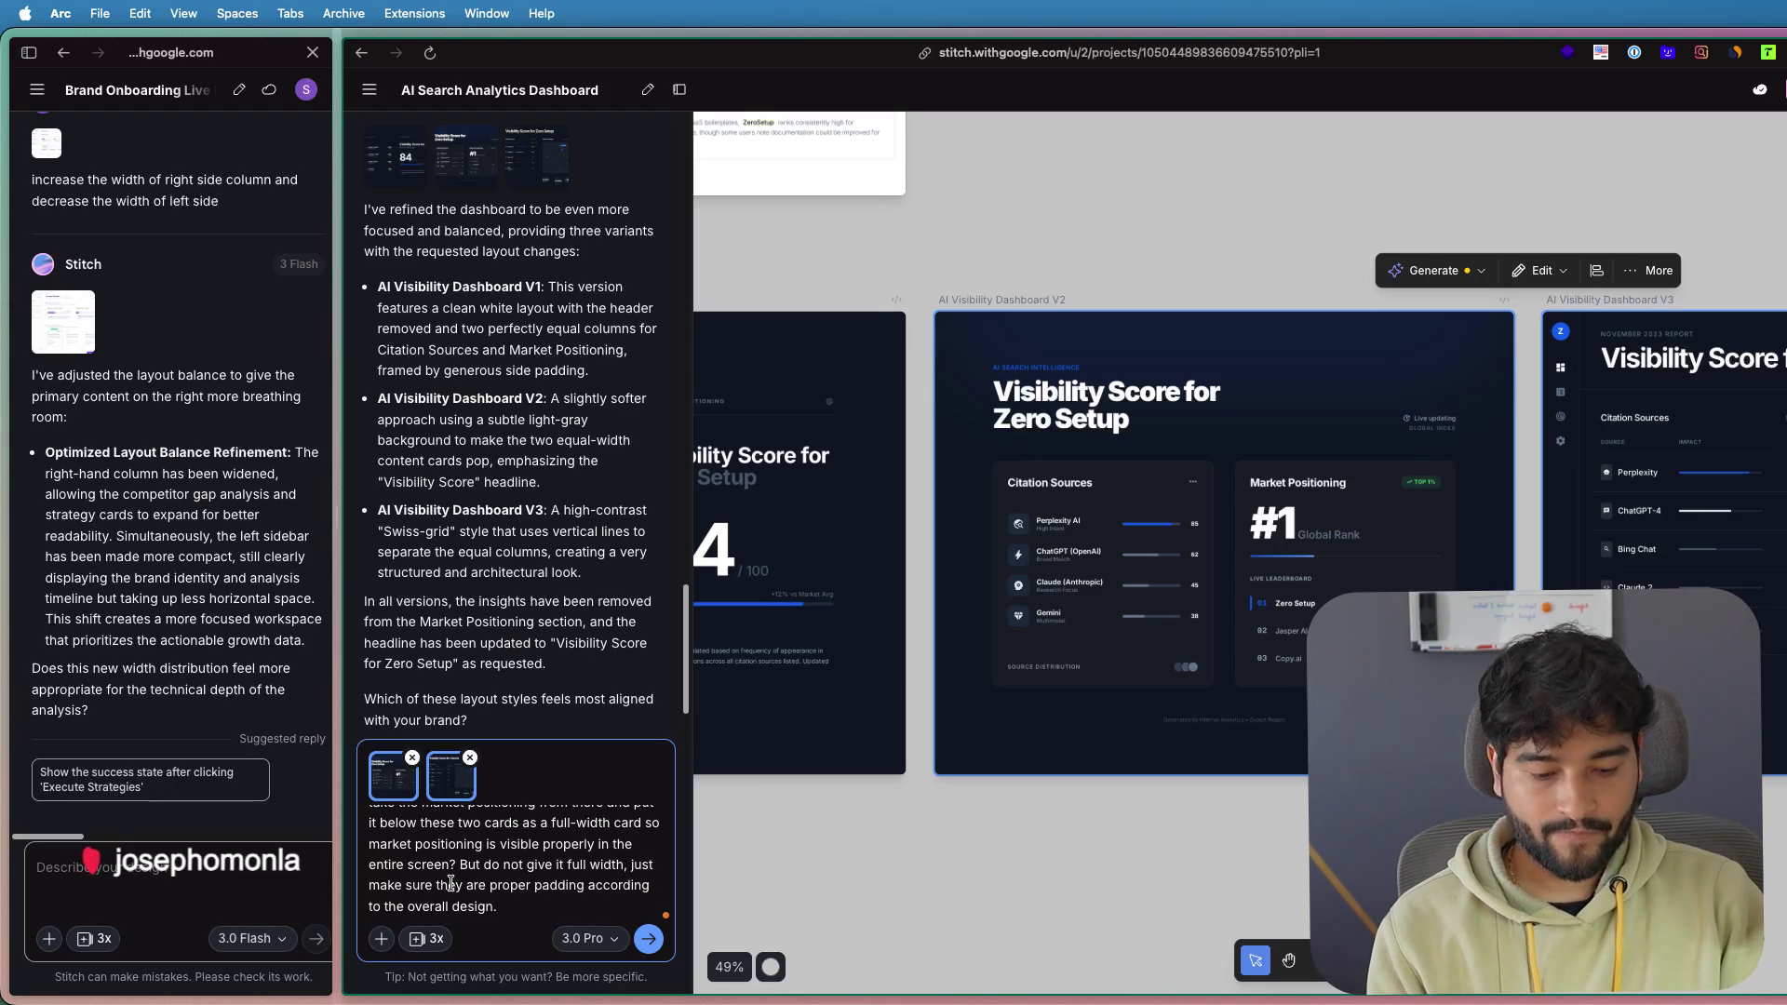
key(Return)
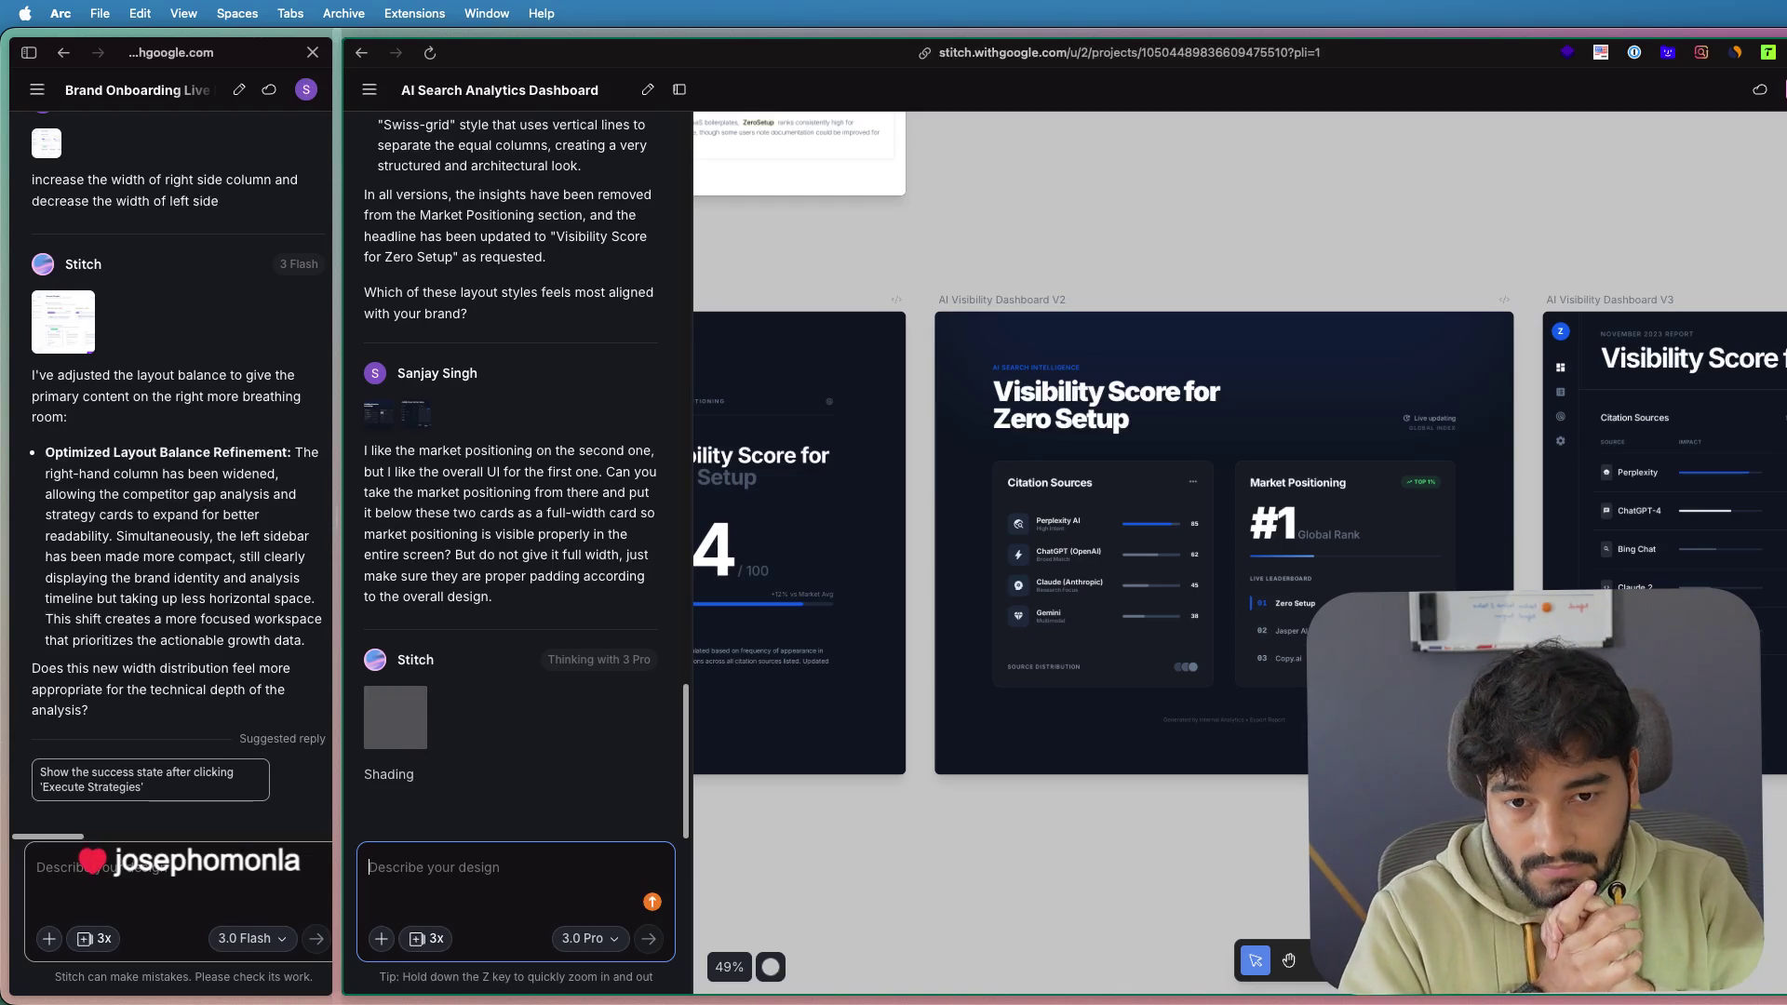
click(1313, 567)
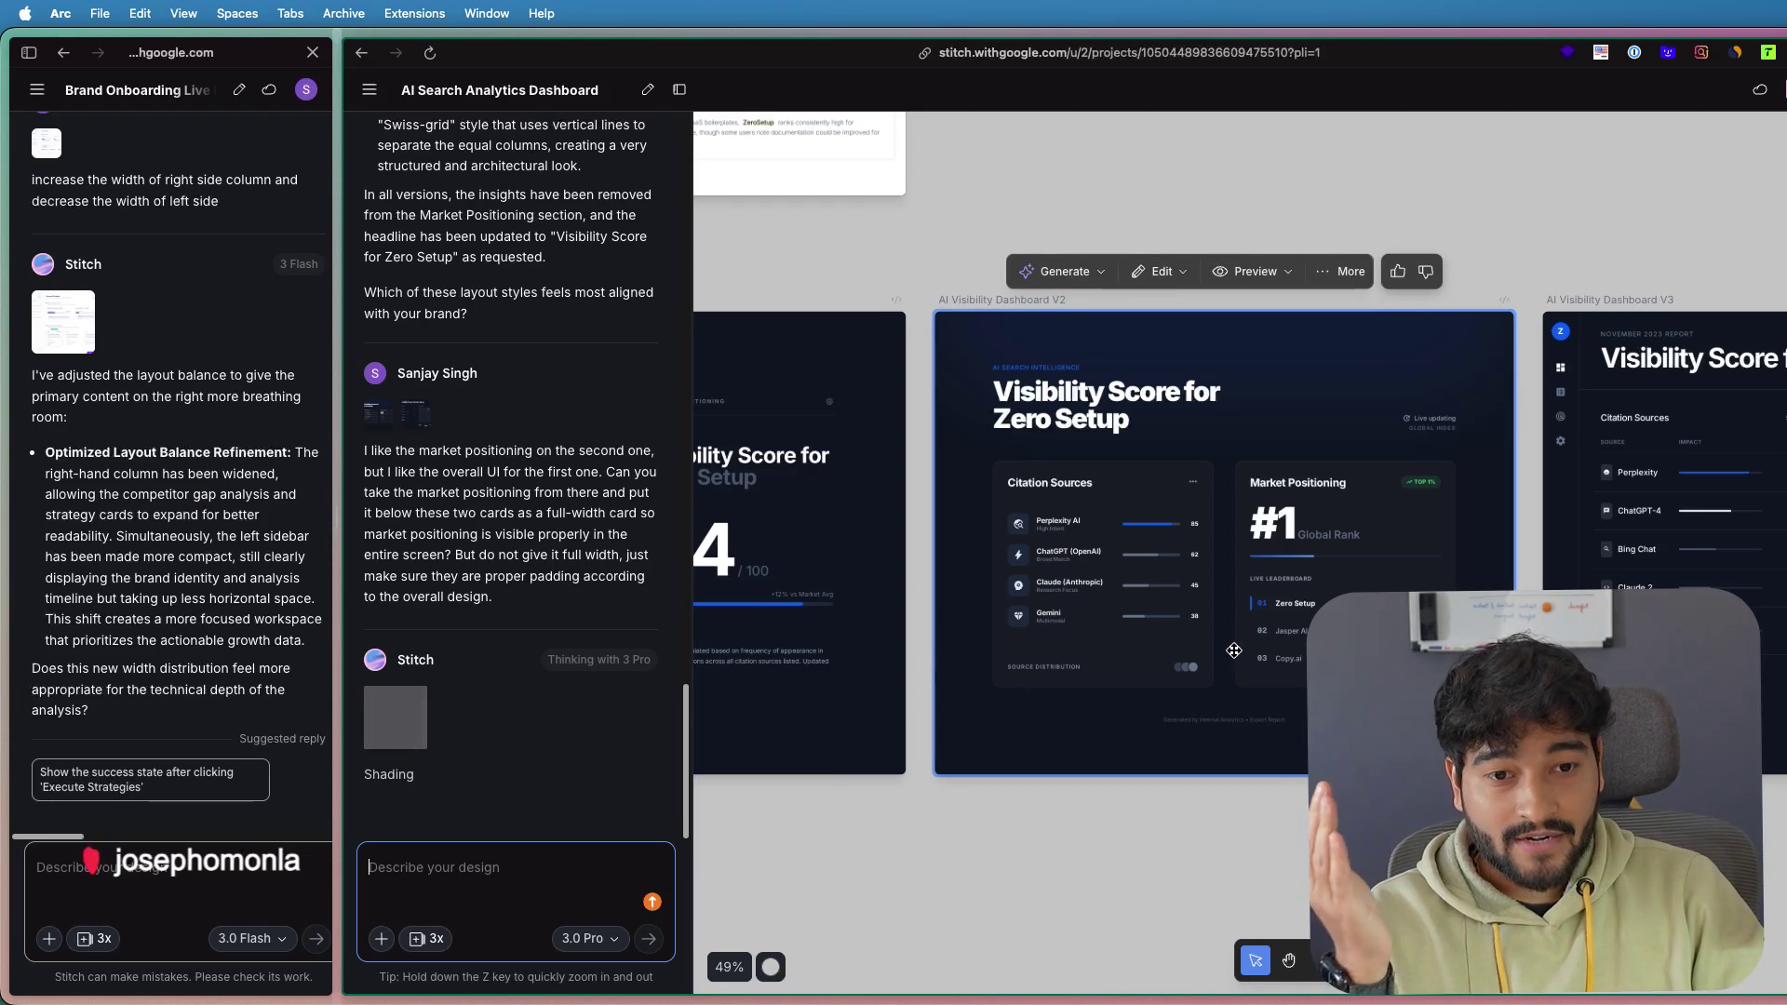
scroll(1312, 566, down, 3)
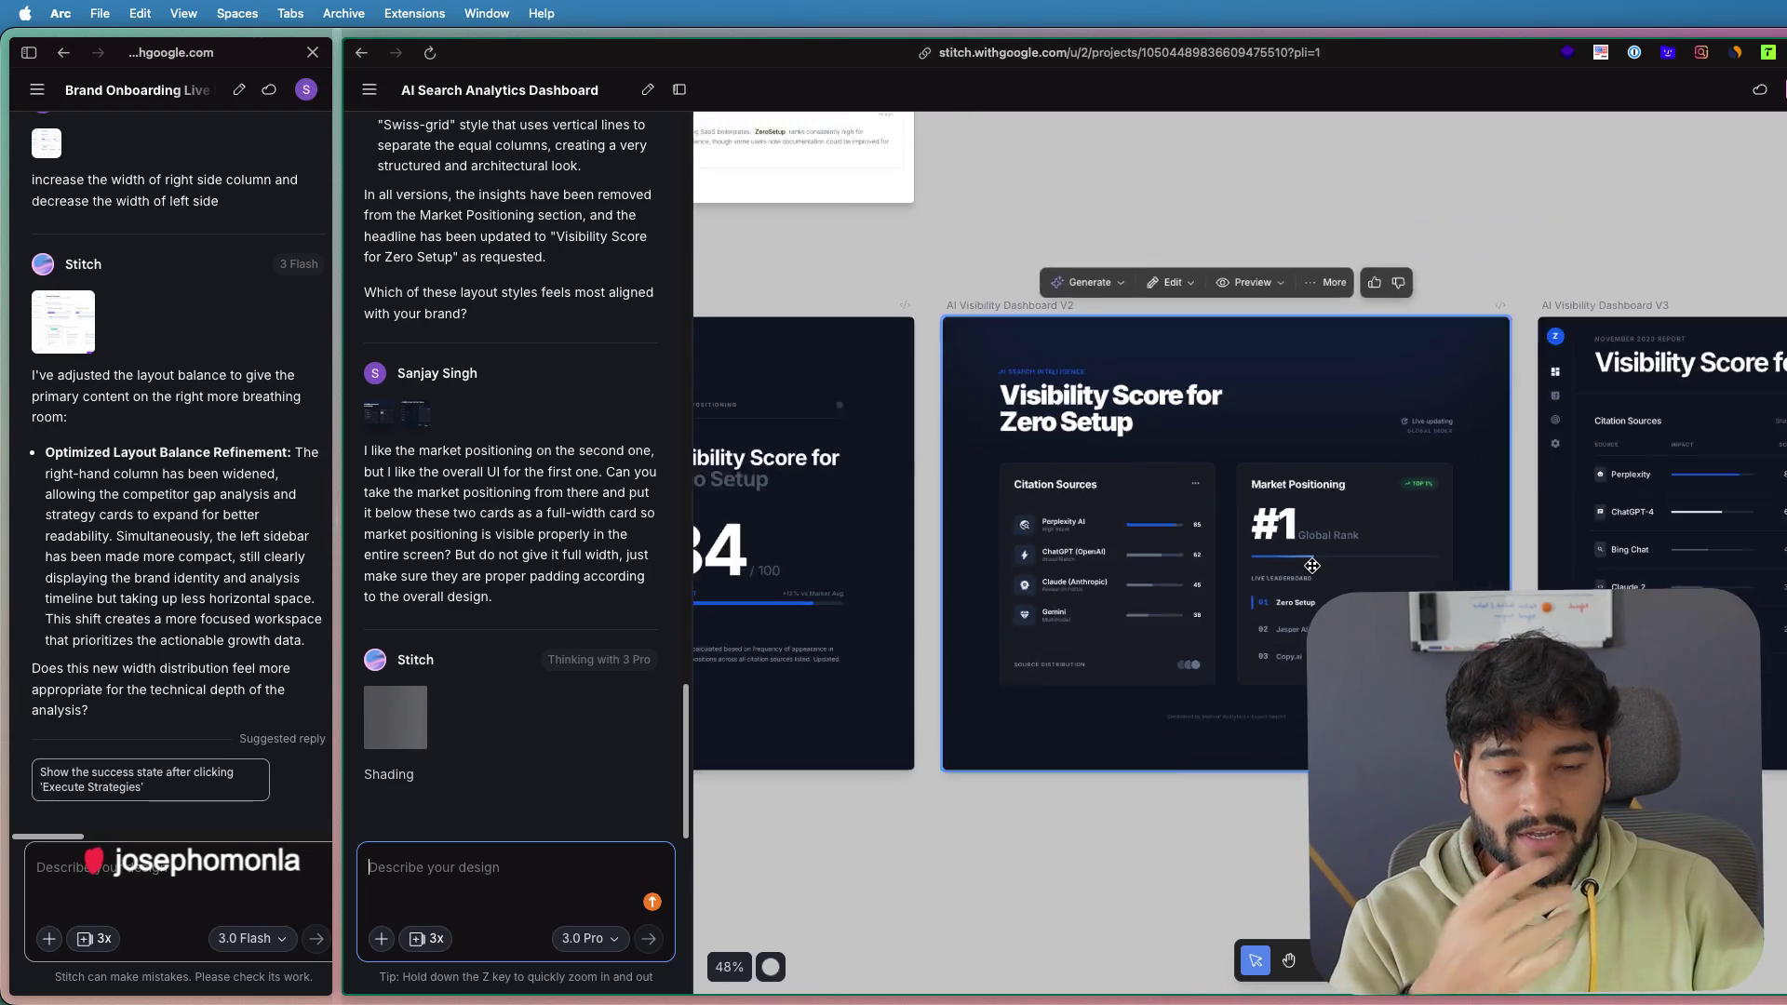
scroll(1427, 563, left, 5)
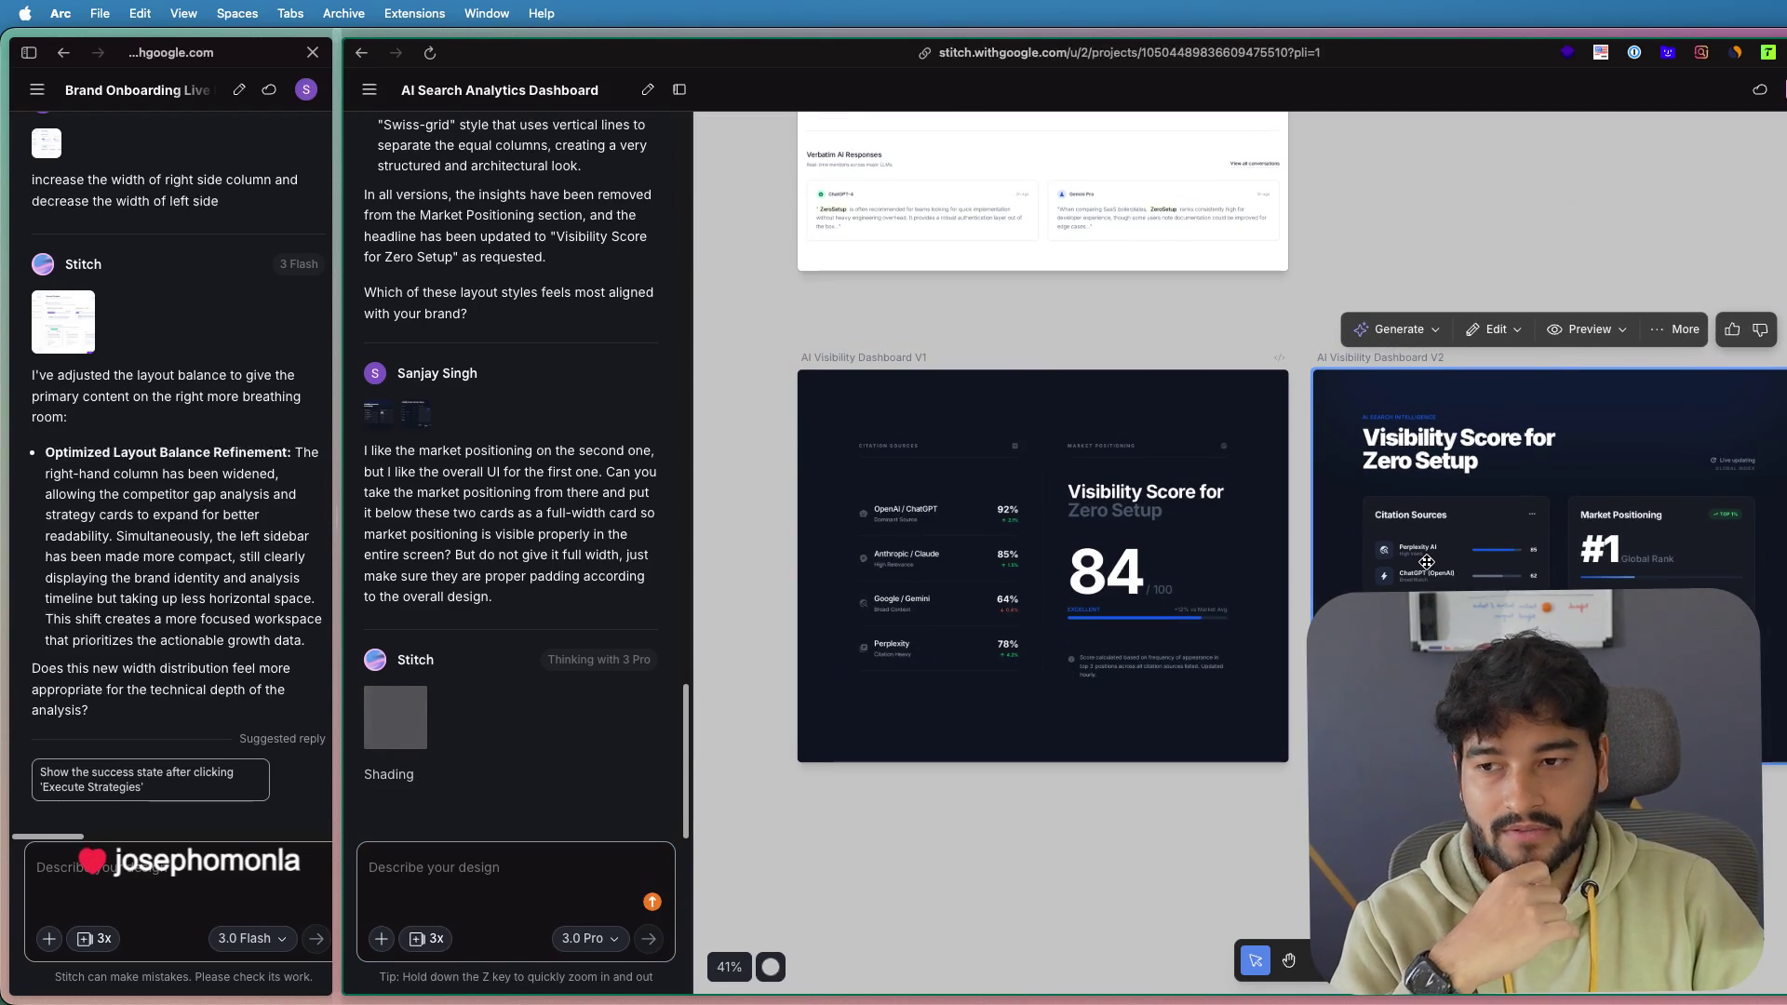
scroll(1427, 562, right, 5)
scroll(1350, 570, right, 2)
scroll(1285, 577, right, 1)
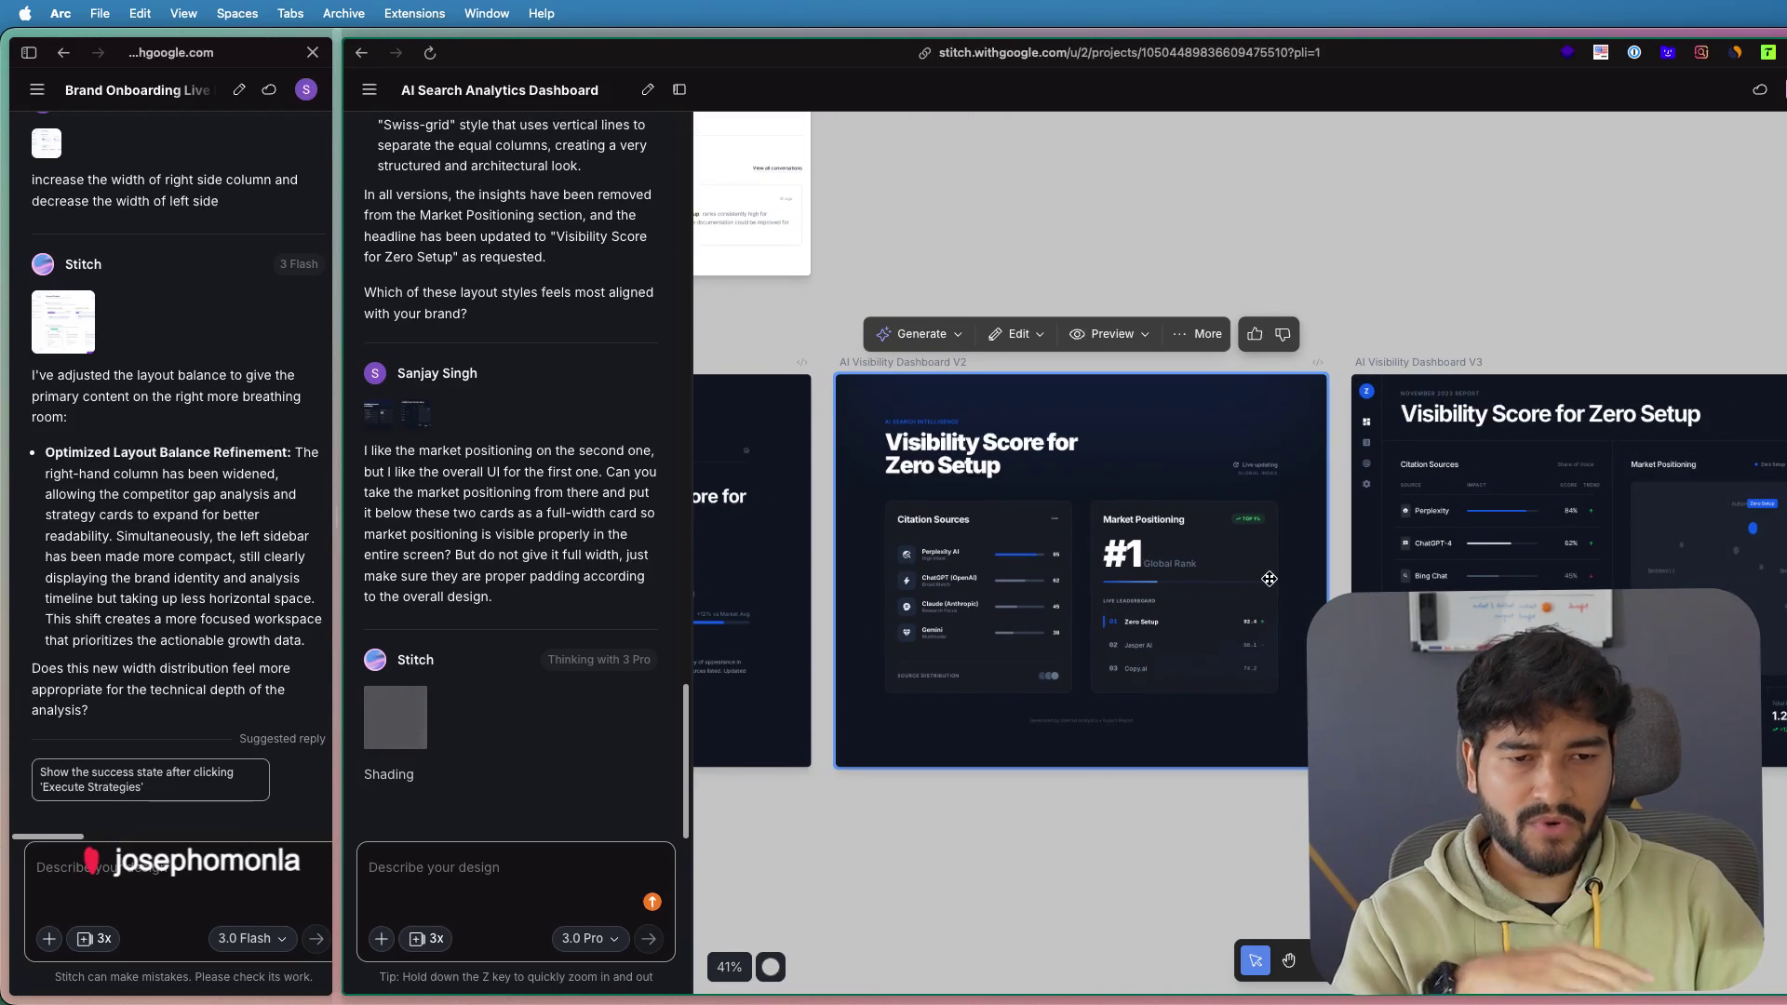
scroll(1268, 579, up, 2)
scroll(1247, 573, up, 2)
scroll(1200, 559, up, 1)
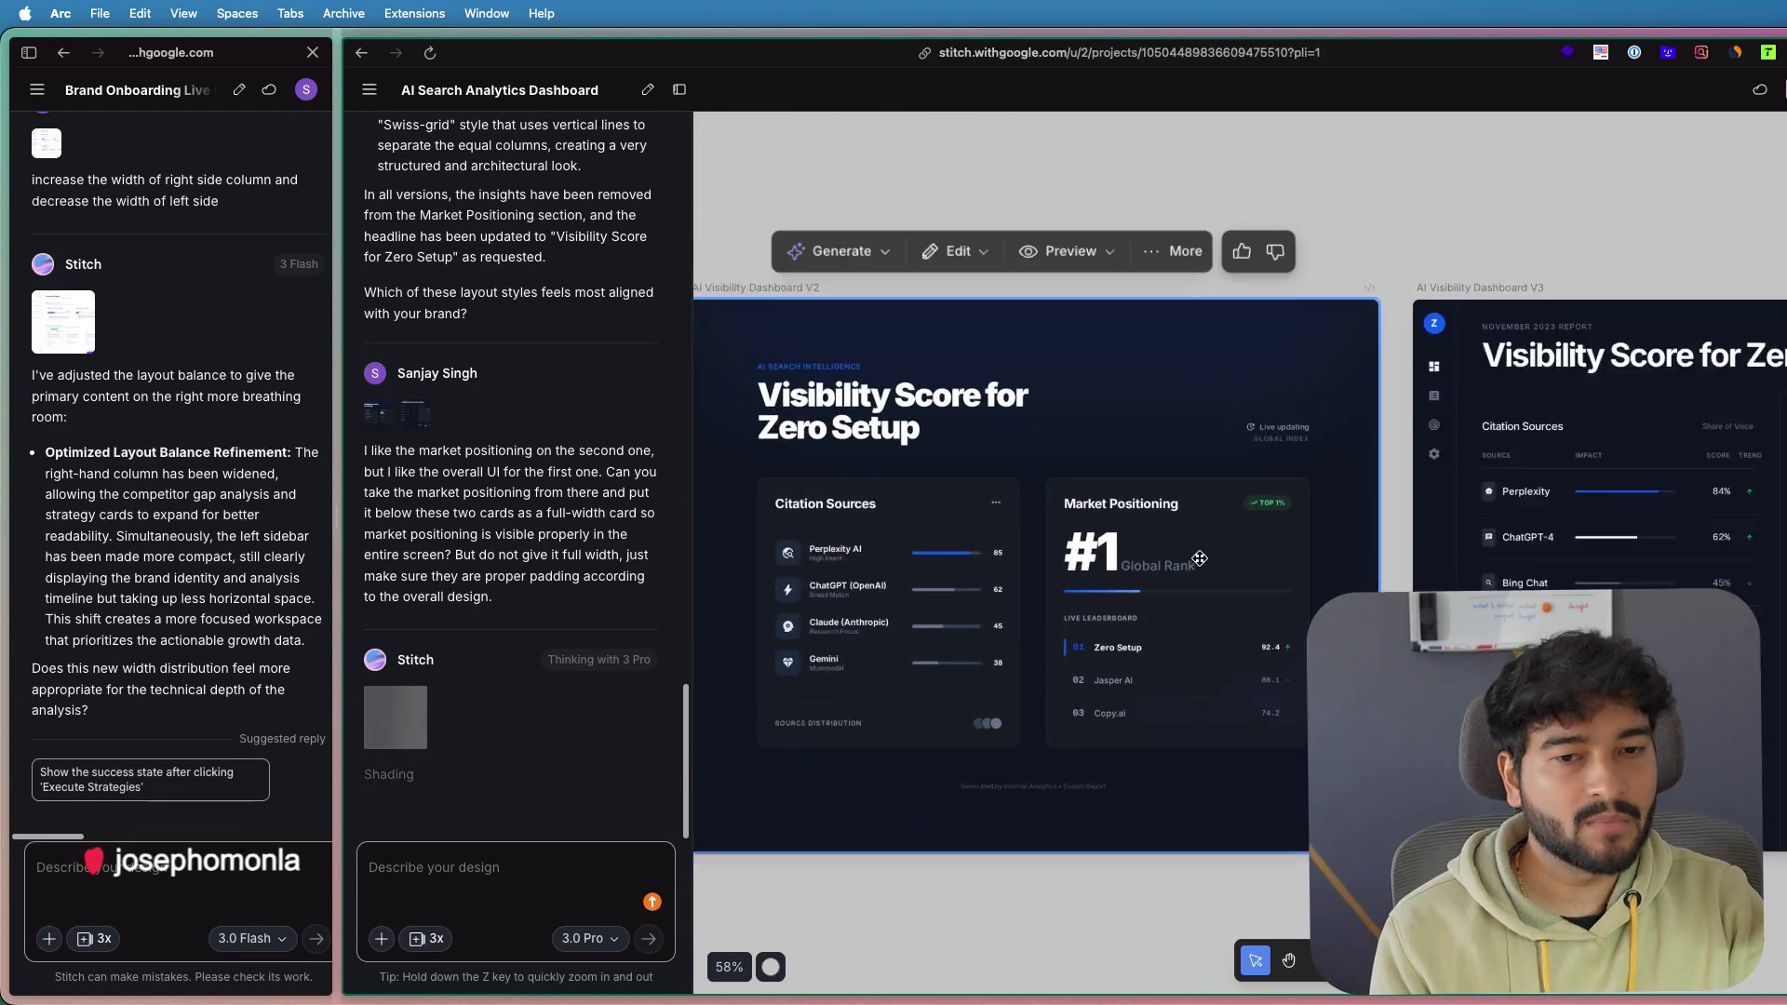
scroll(1200, 558, up, 1)
scroll(1256, 549, left, 3)
scroll(1349, 540, left, 3)
scroll(1487, 528, left, 3)
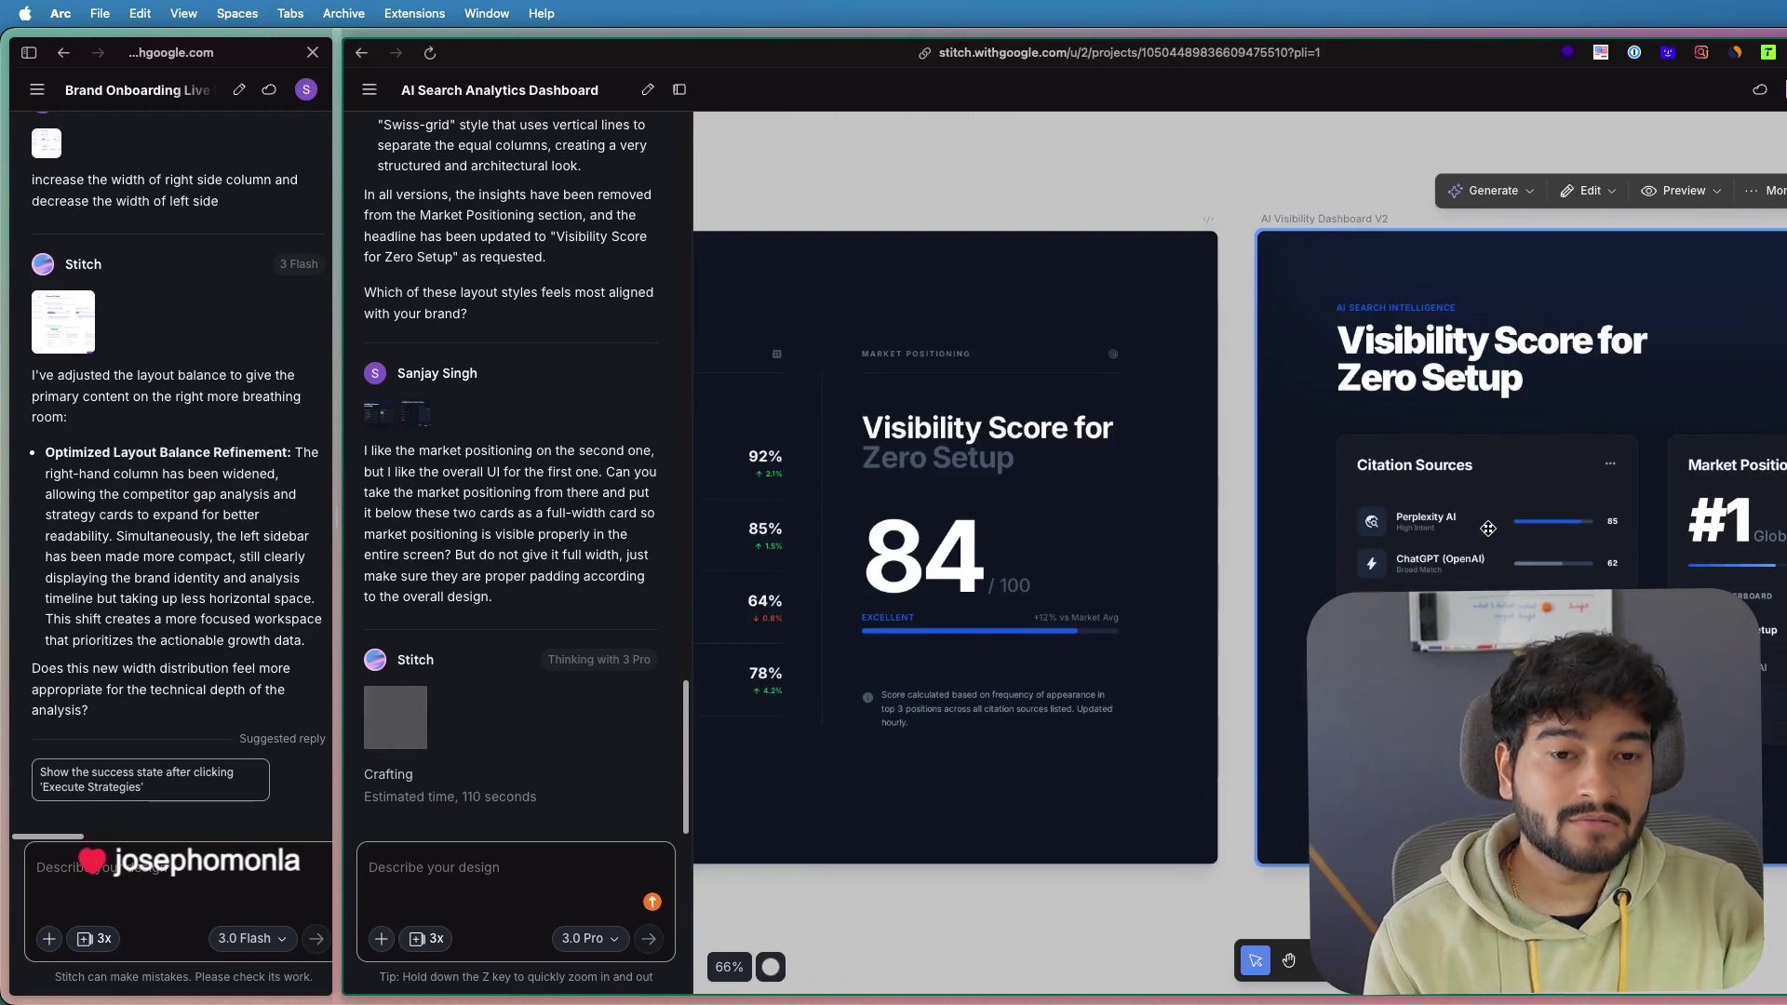
scroll(1487, 528, down, 2)
scroll(1470, 549, left, 2)
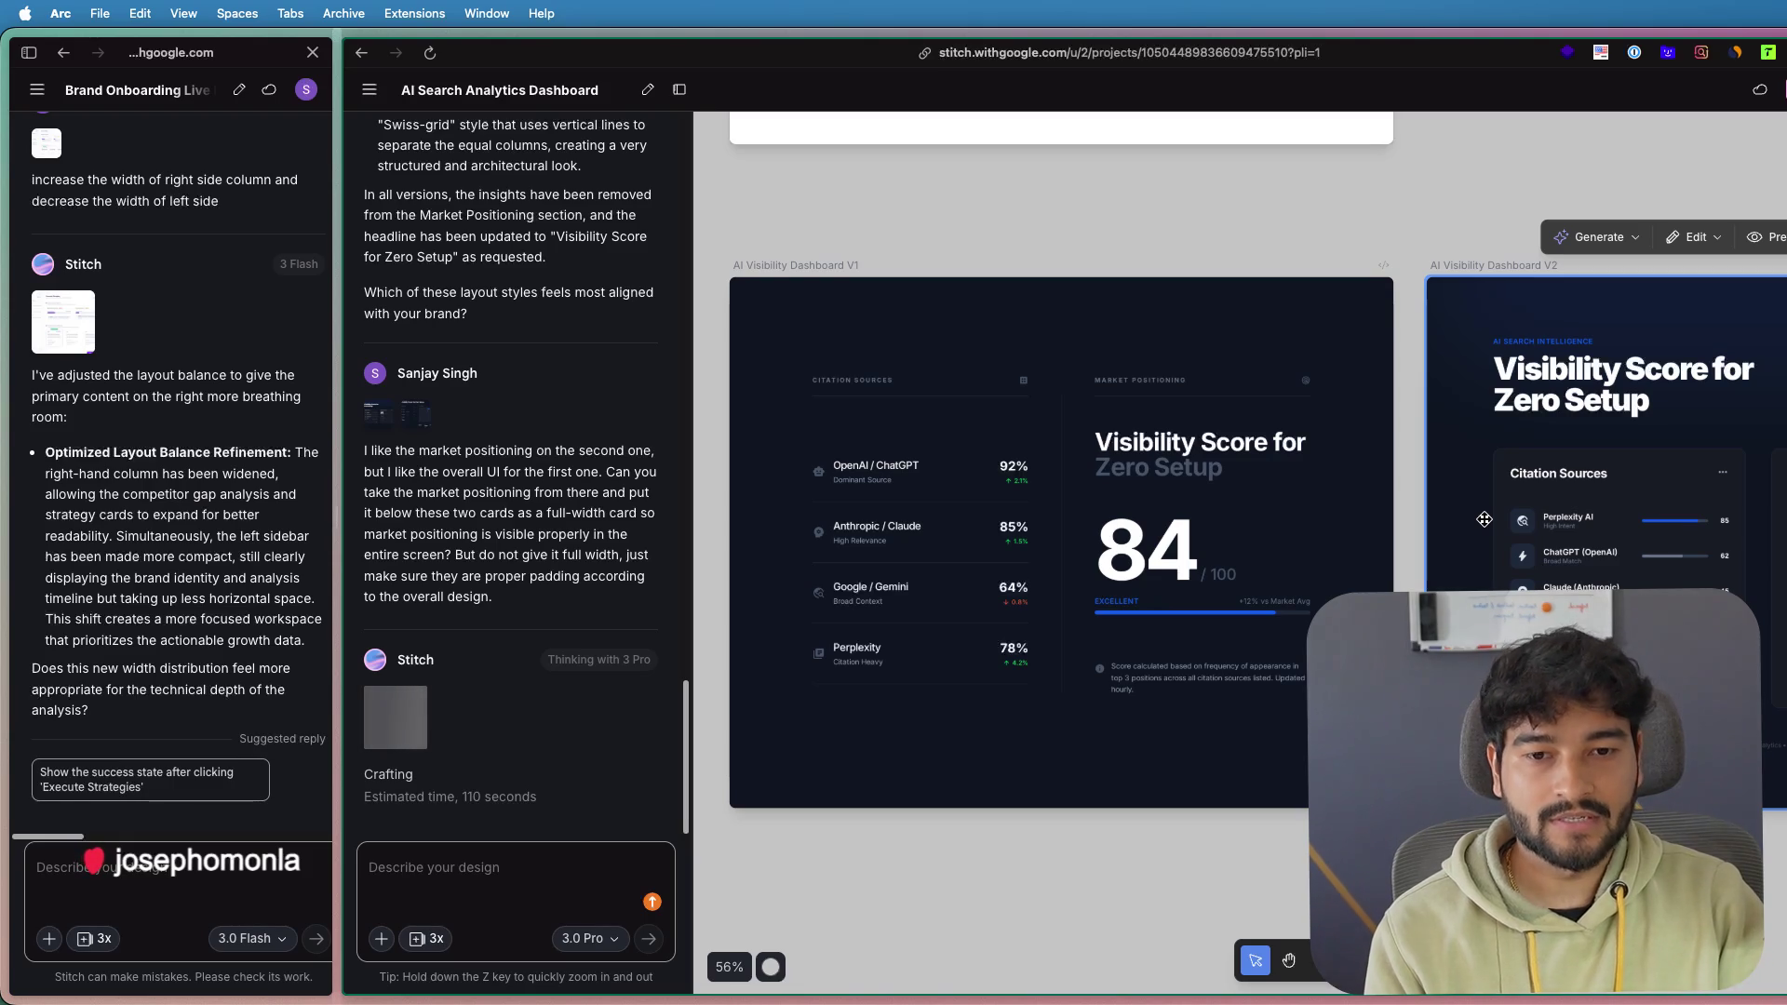
drag(1624, 535, 1325, 563)
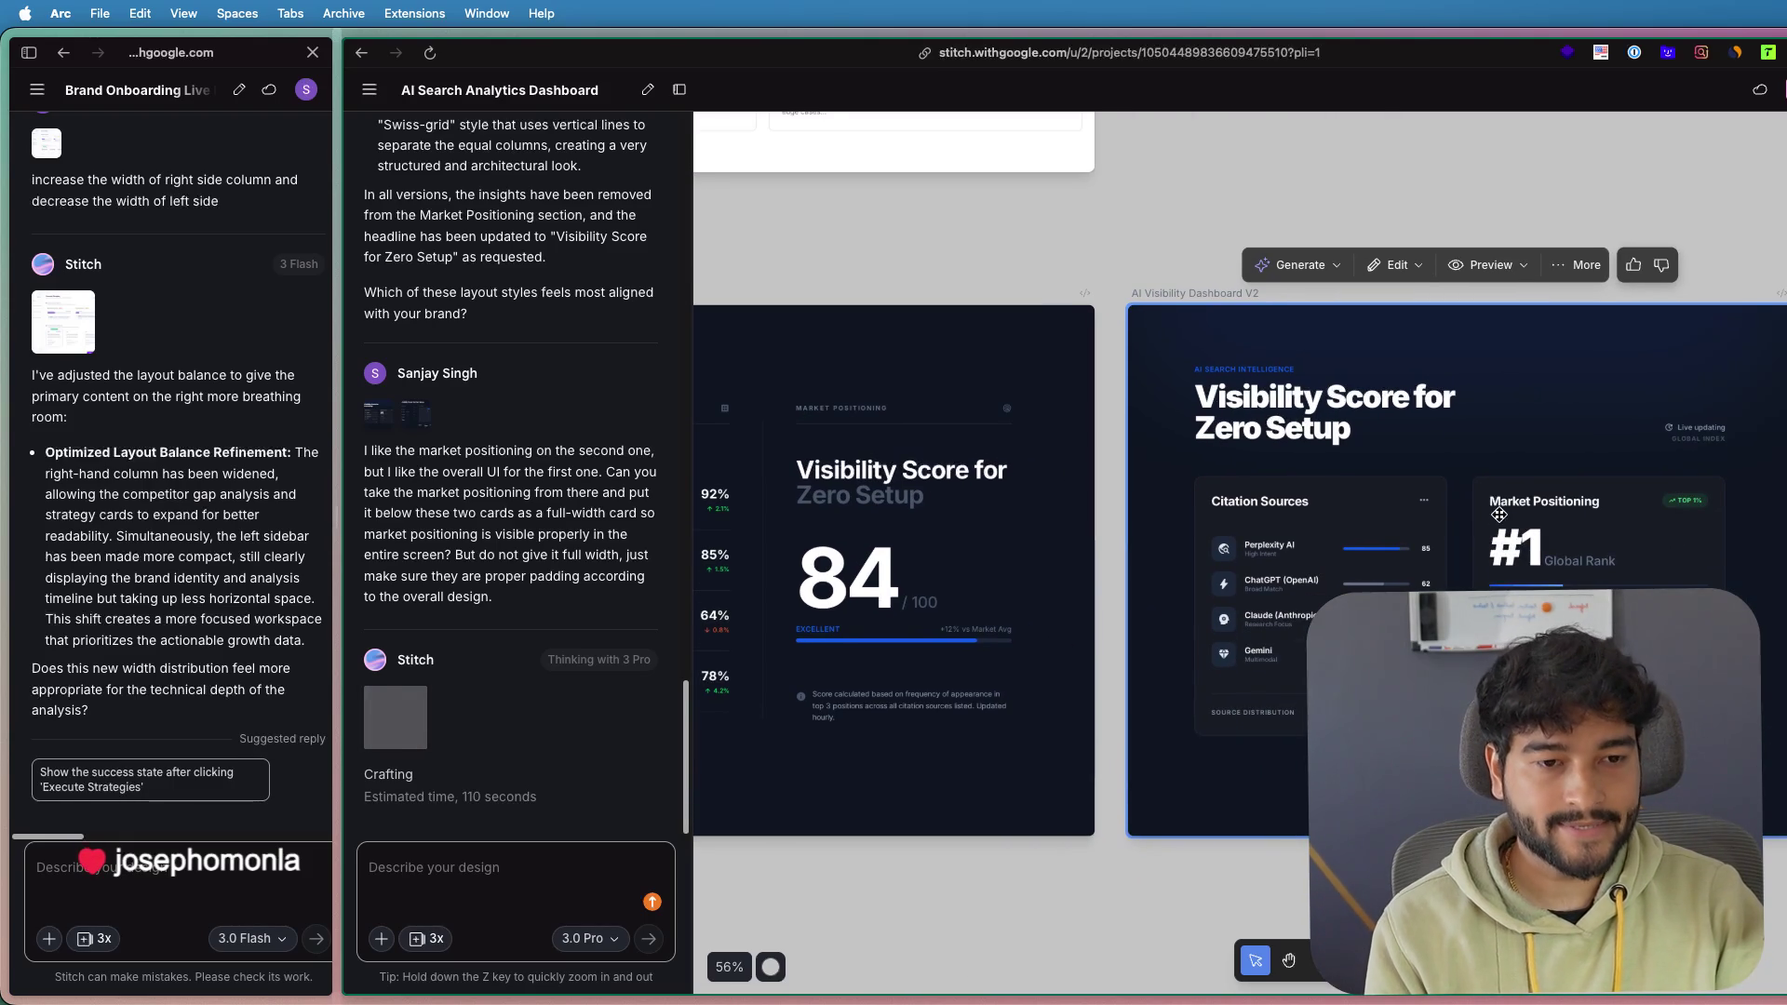
drag(1499, 515, 1329, 512)
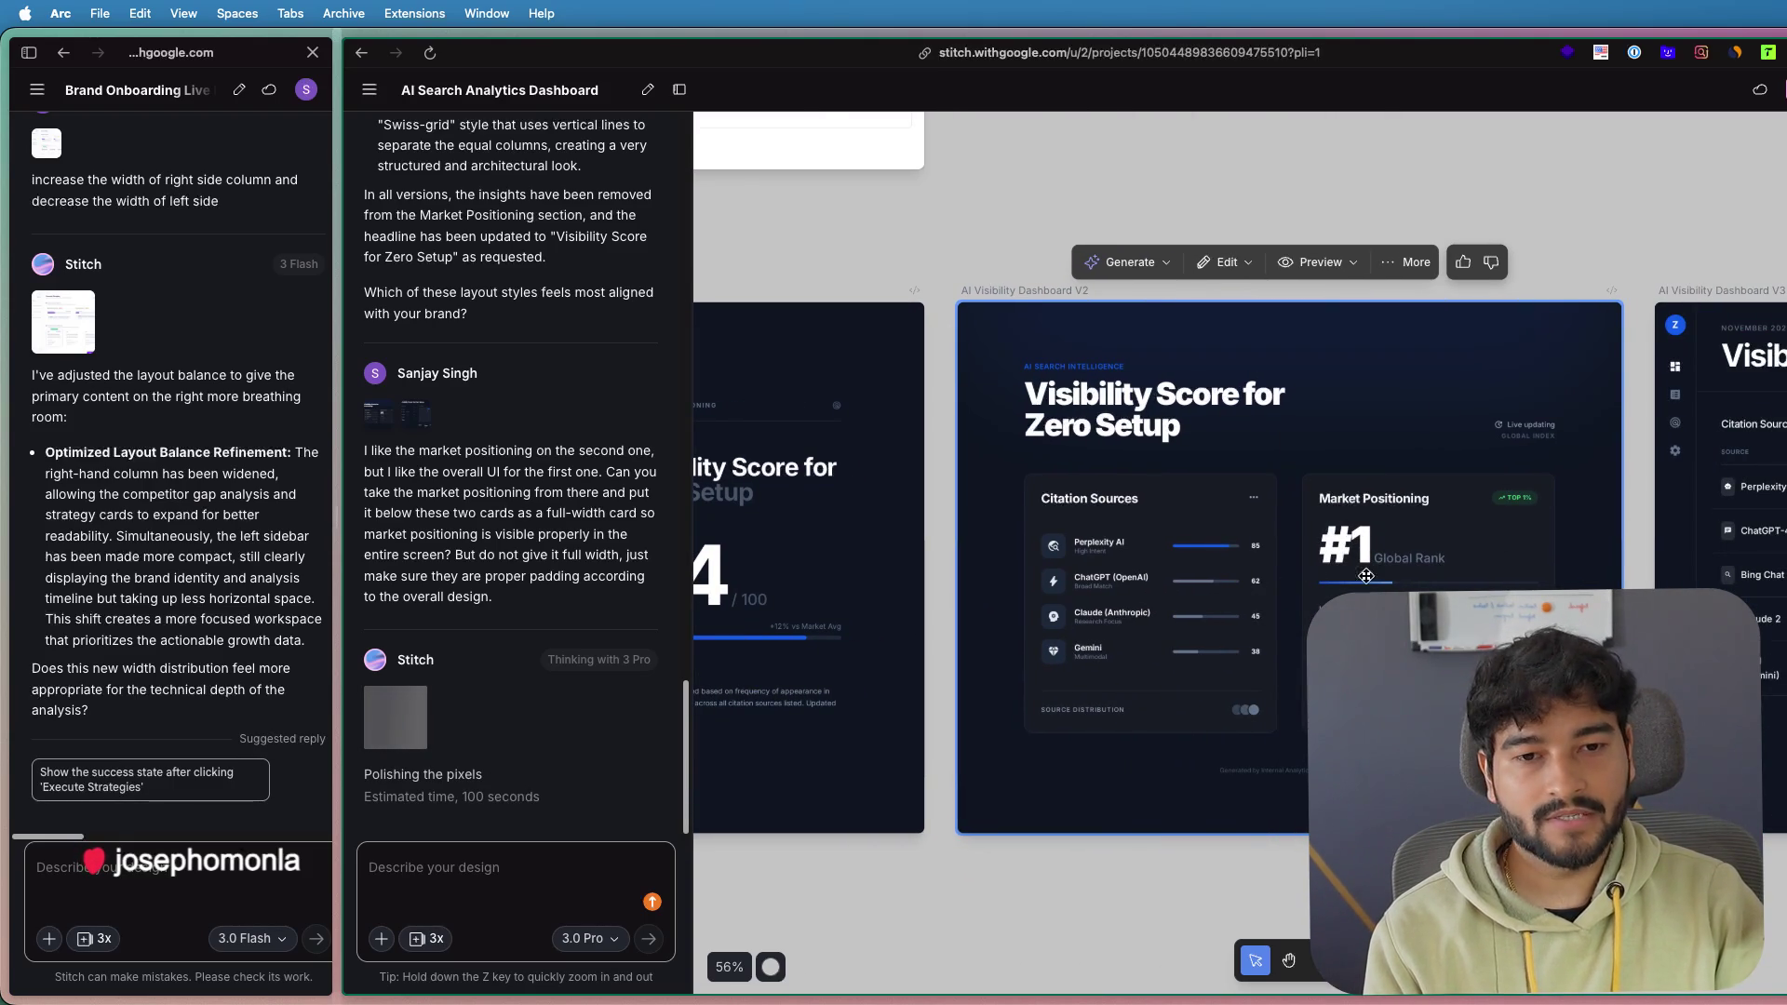
scroll(1391, 581, down, 1)
scroll(1392, 580, up, 3)
scroll(1391, 581, up, 3)
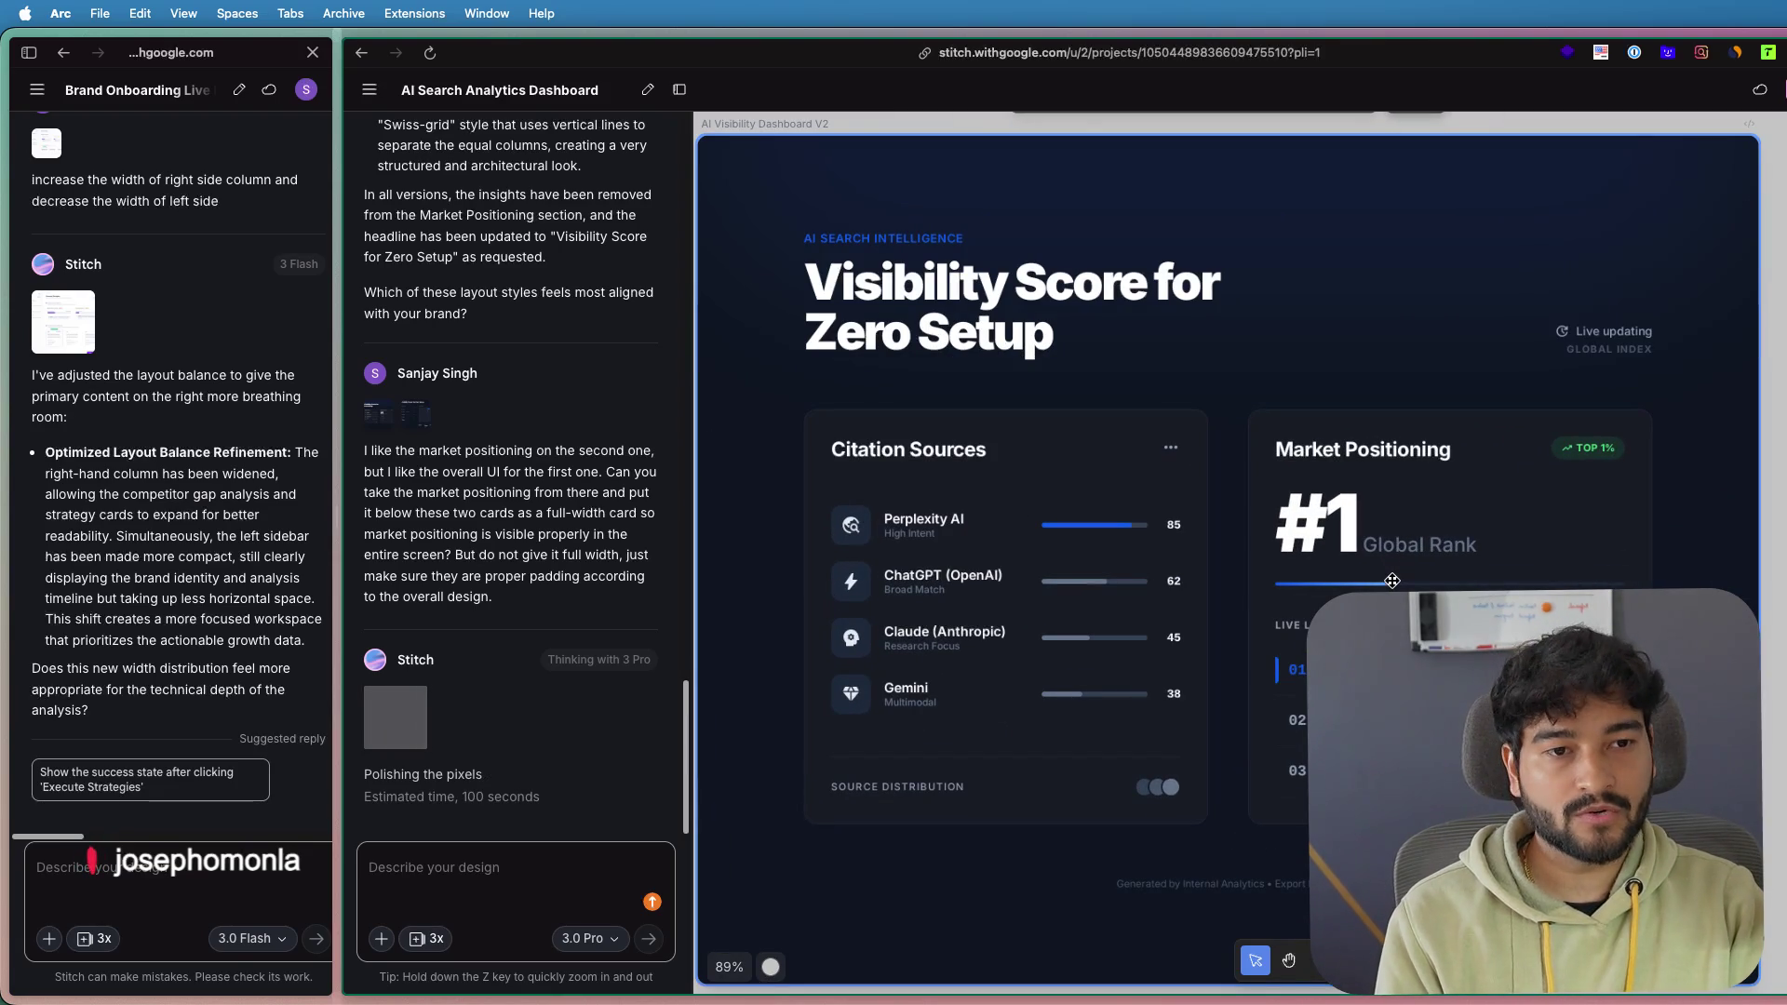
scroll(1391, 581, down, 2)
scroll(1392, 581, down, 2)
scroll(1391, 581, down, 3)
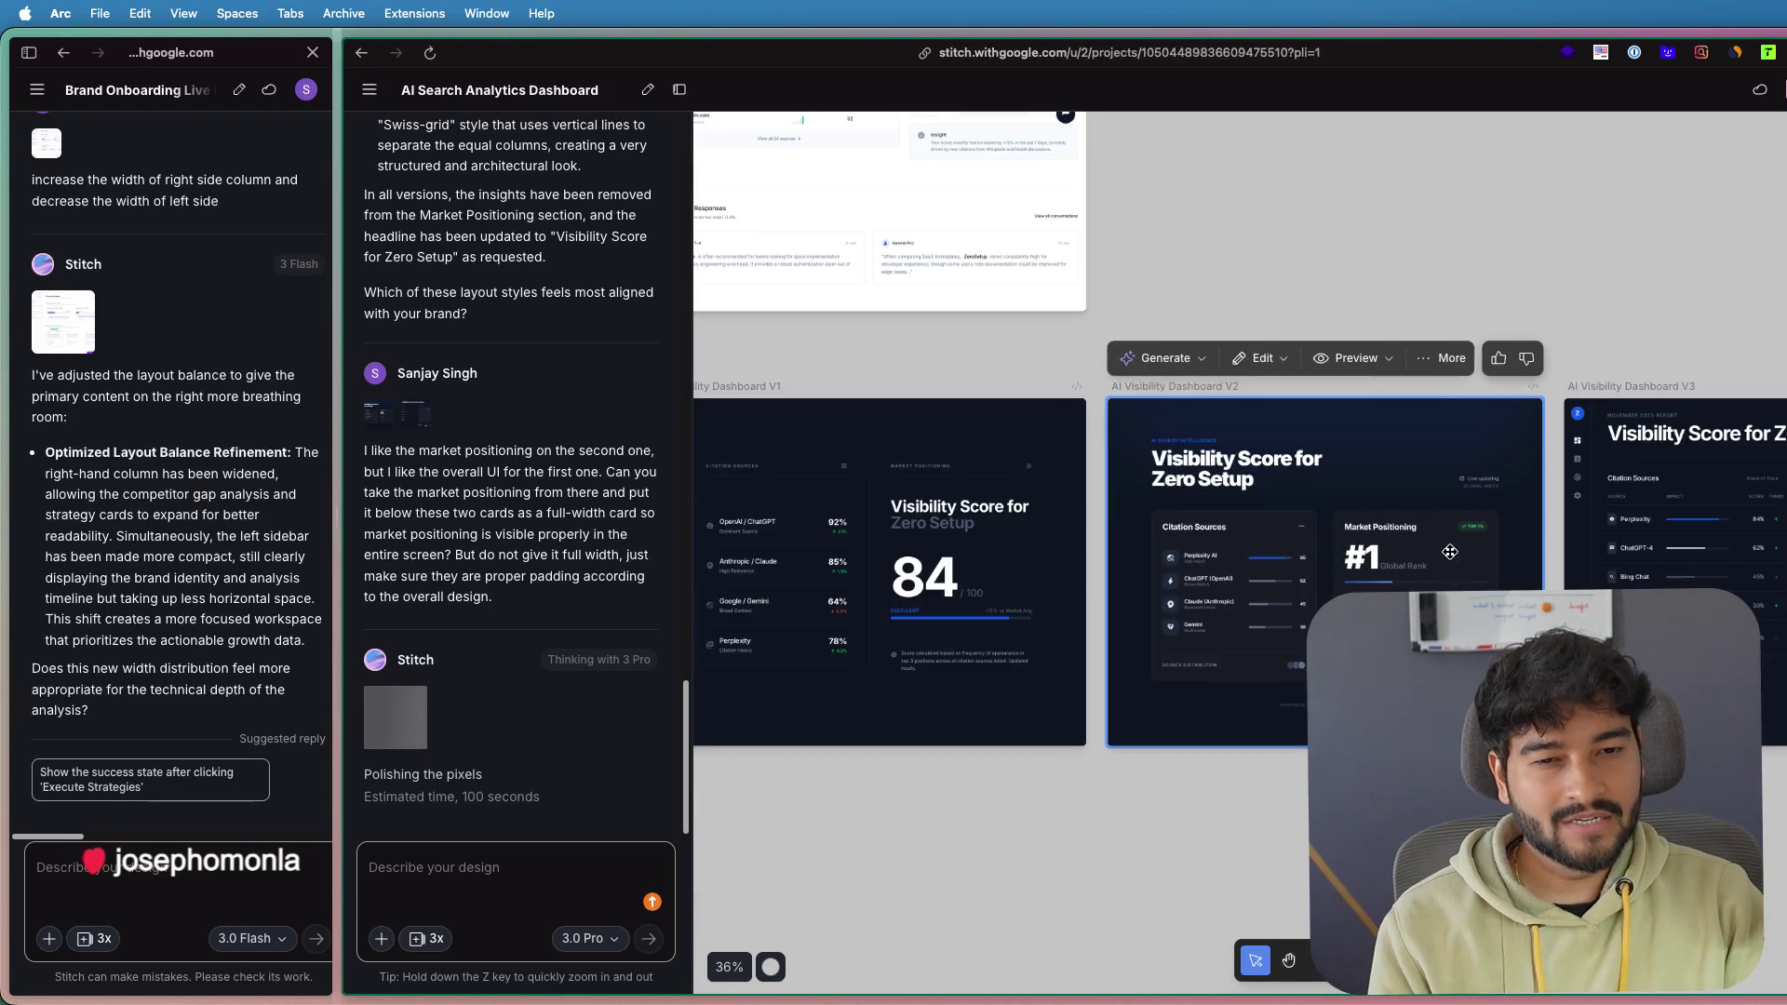
scroll(1432, 307, right, 3)
scroll(1368, 279, up, 5)
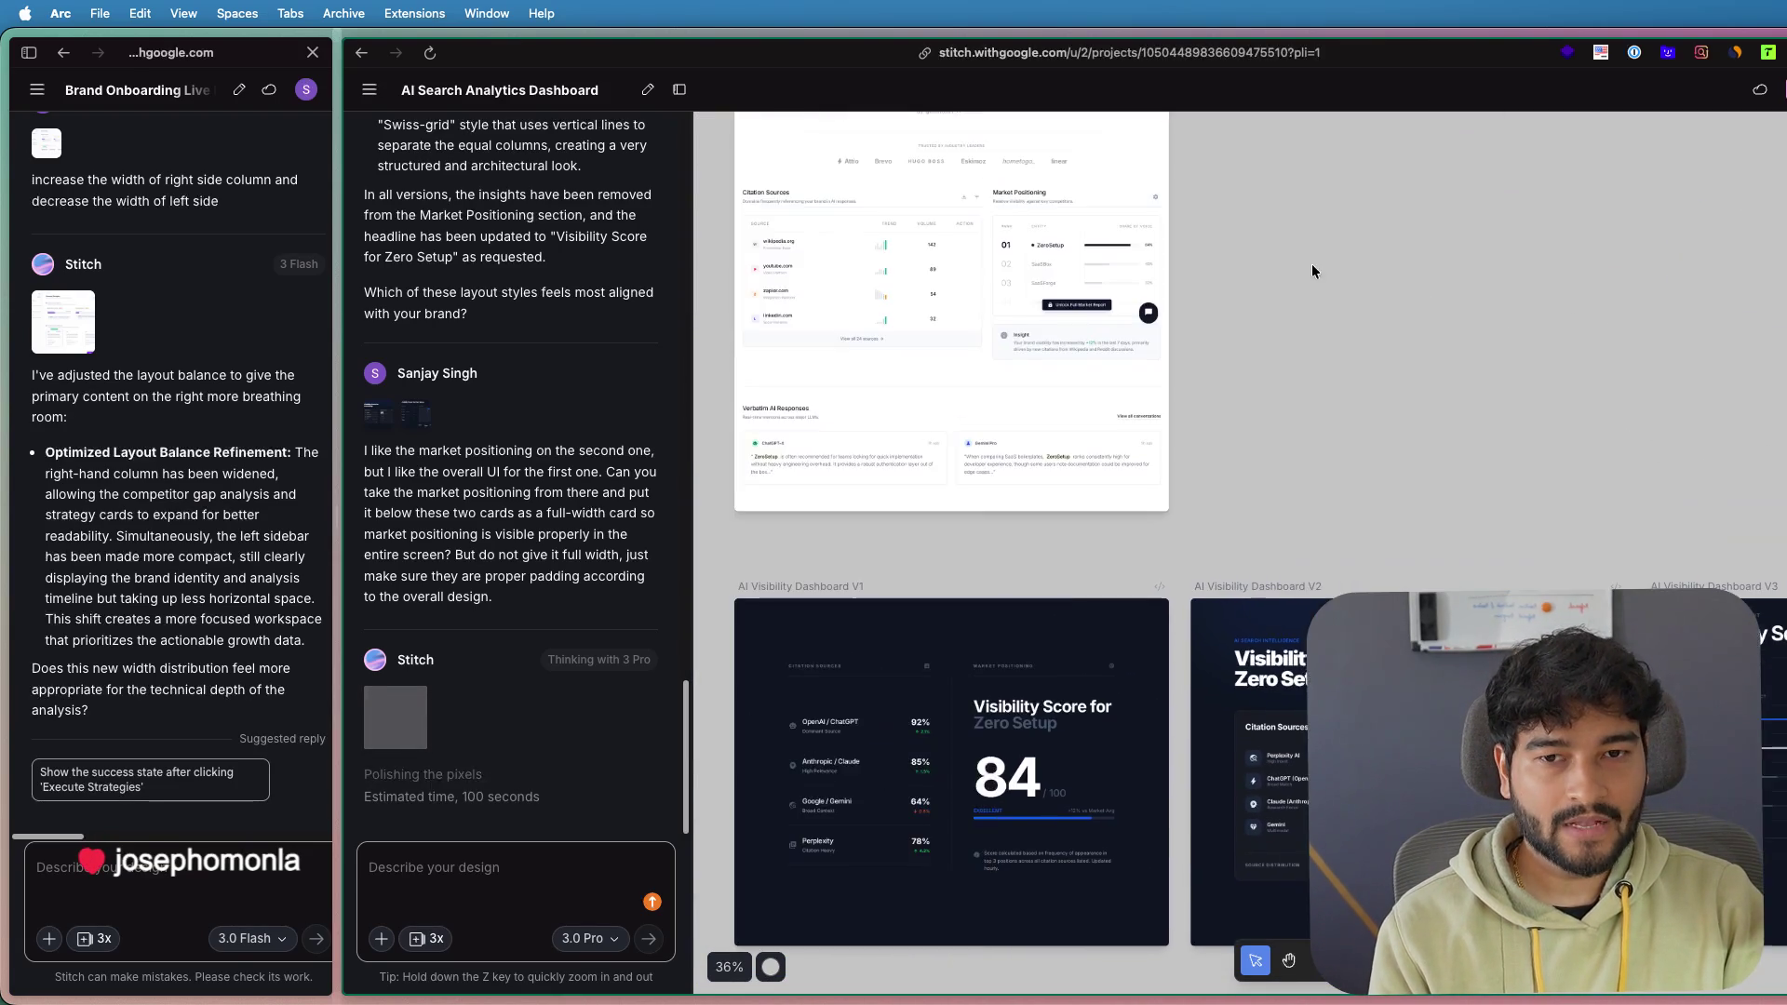
scroll(1310, 264, up, 5)
scroll(1210, 521, up, 5)
click(1433, 389)
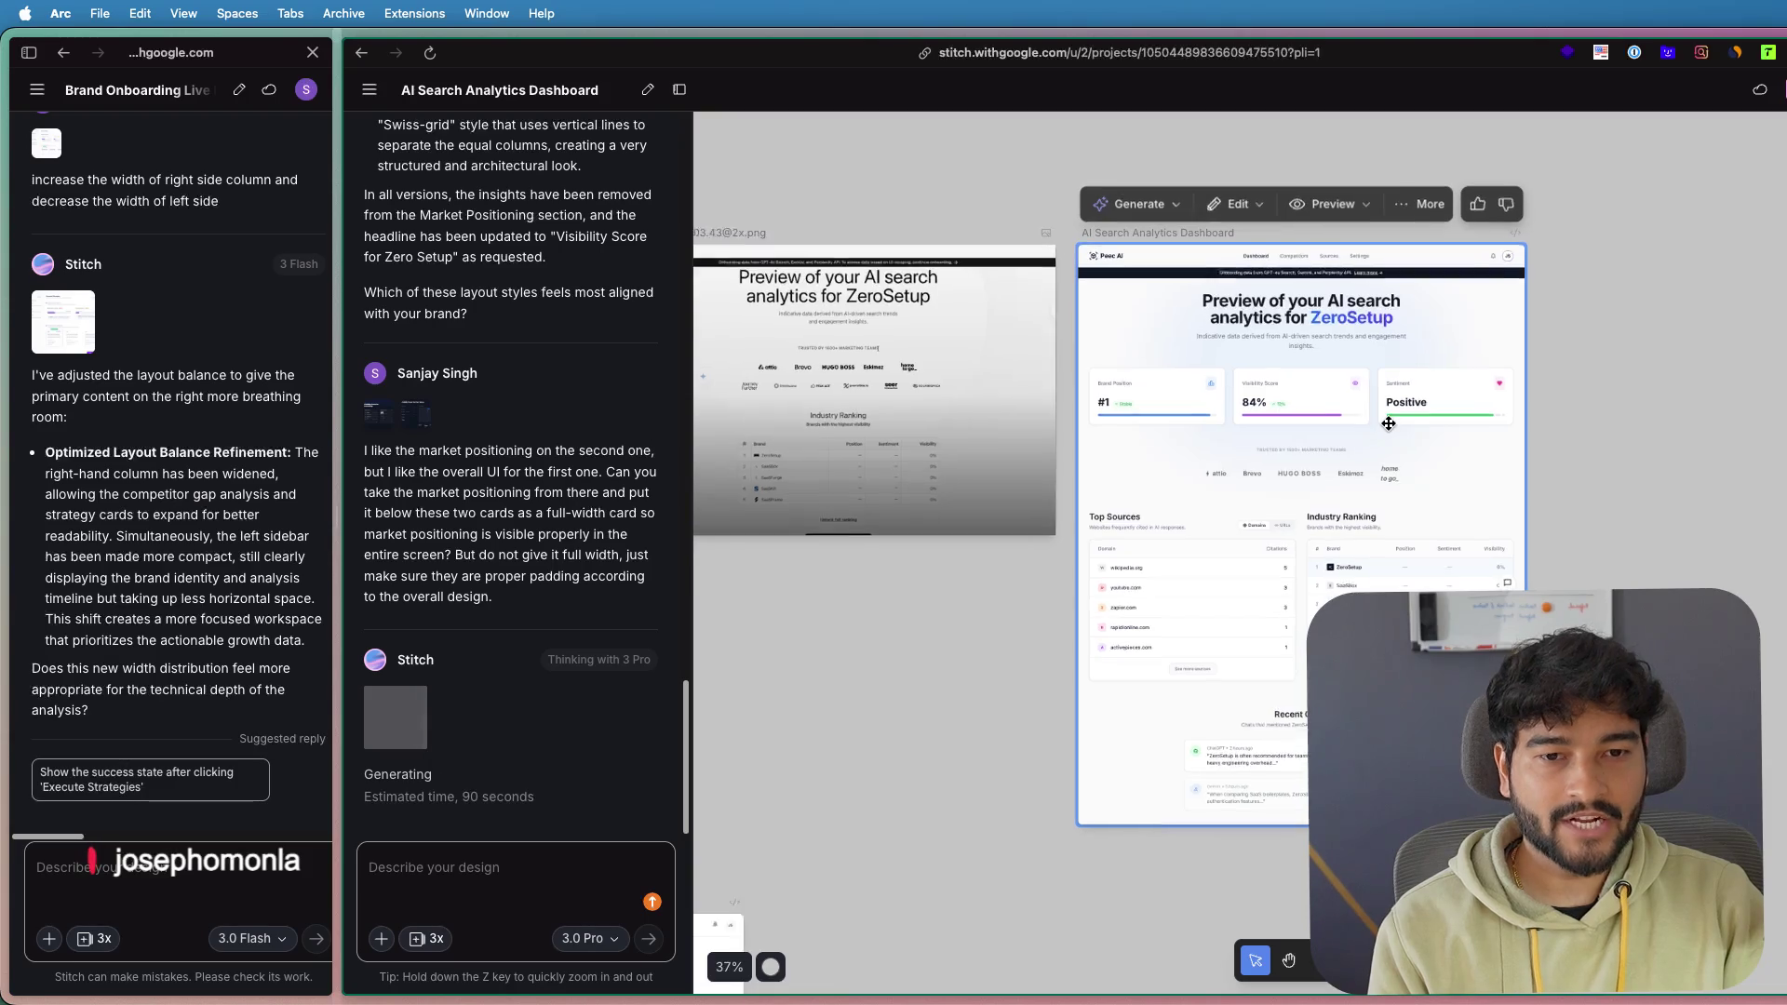
scroll(1434, 389, up, 3)
scroll(1434, 390, up, 3)
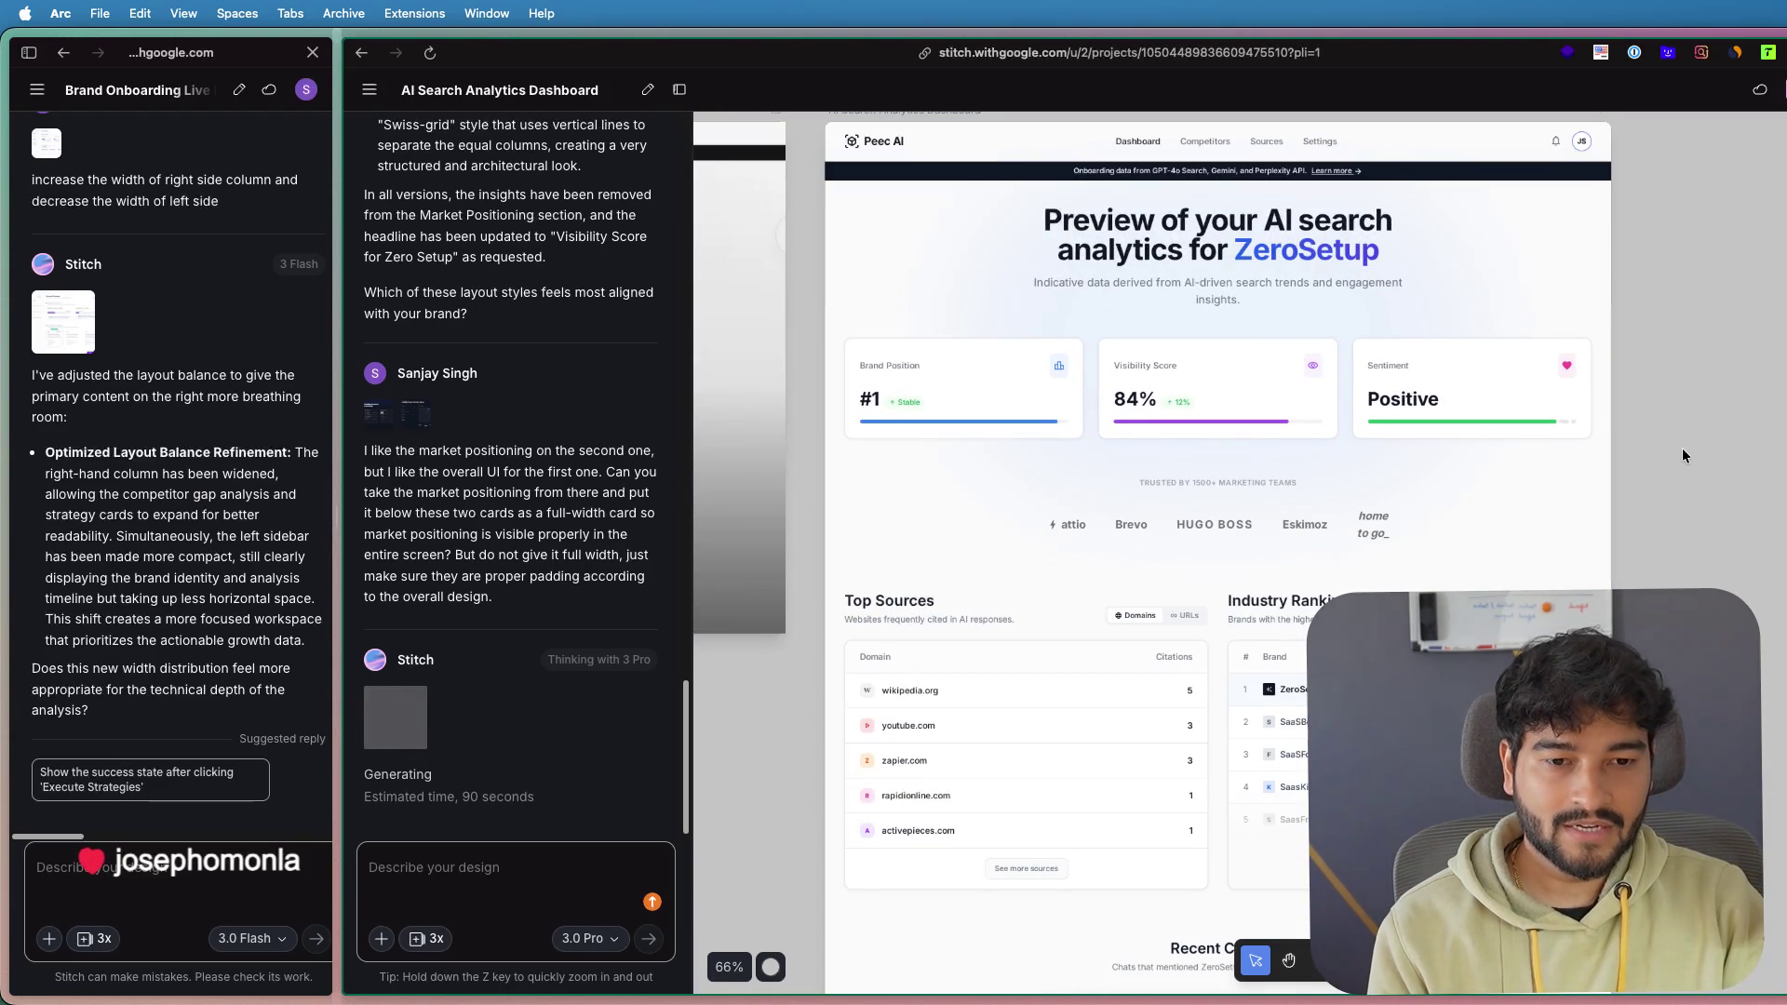
scroll(1673, 454, down, 3)
scroll(1538, 545, up, 5)
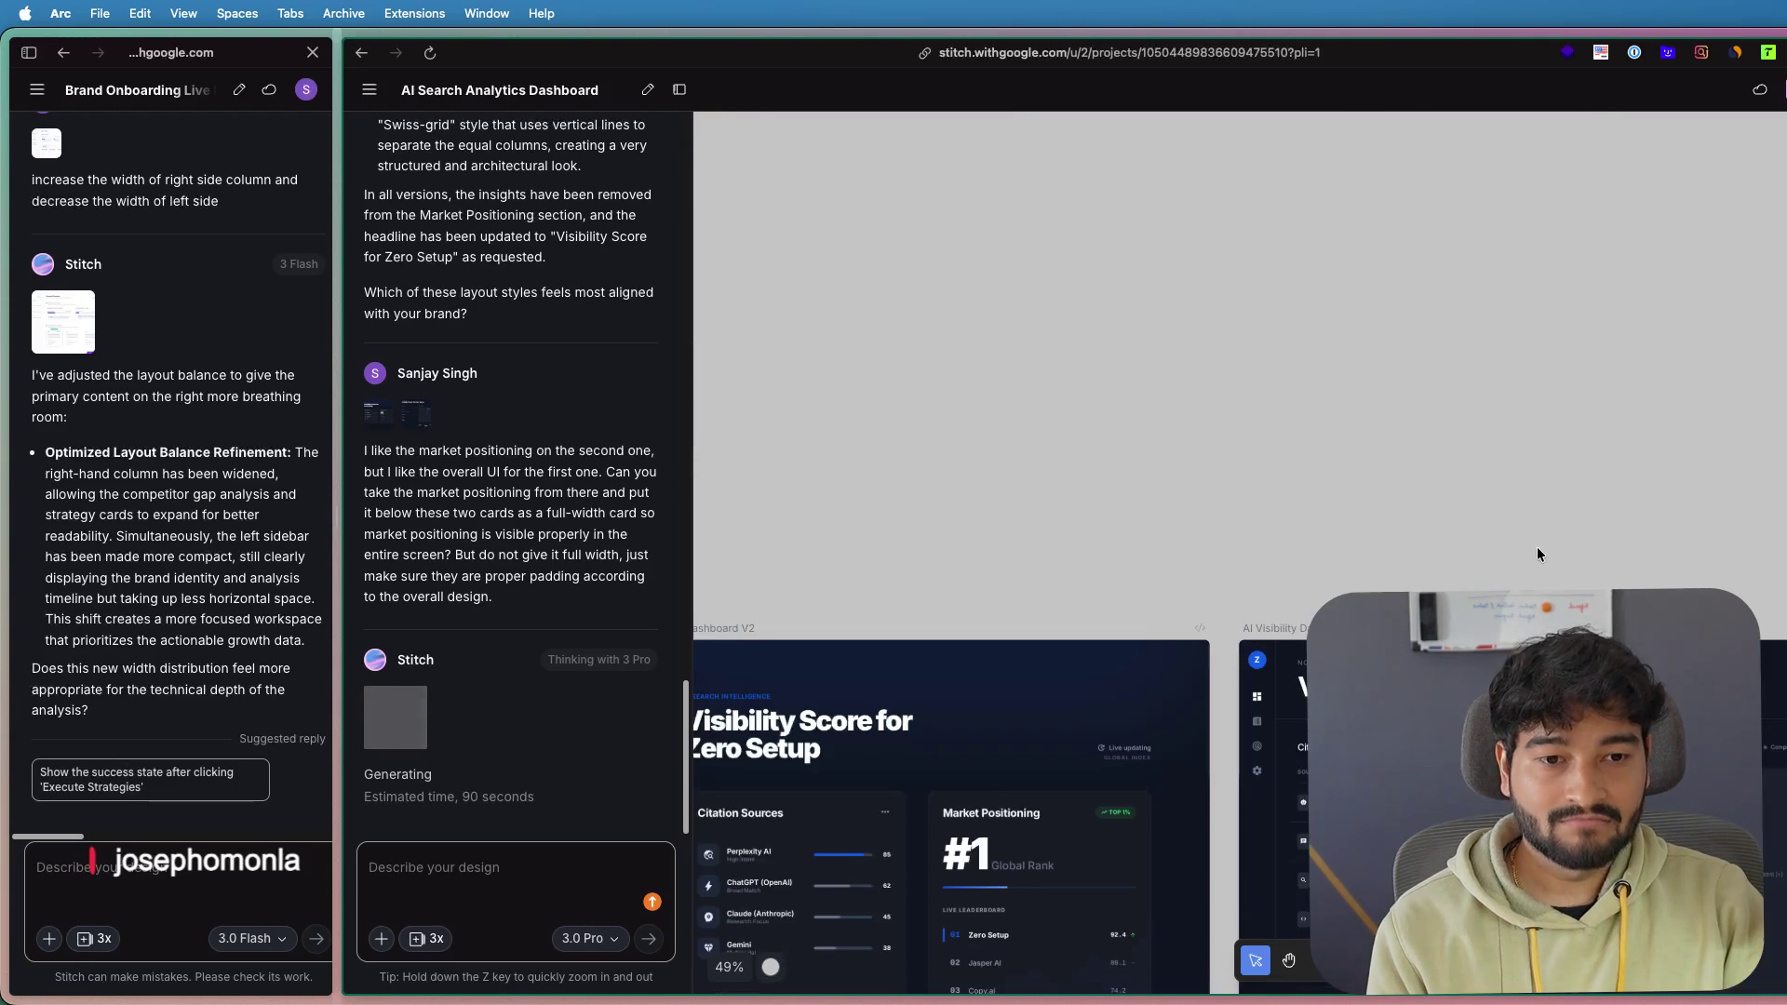
click(1209, 612)
scroll(1209, 612, left, 5)
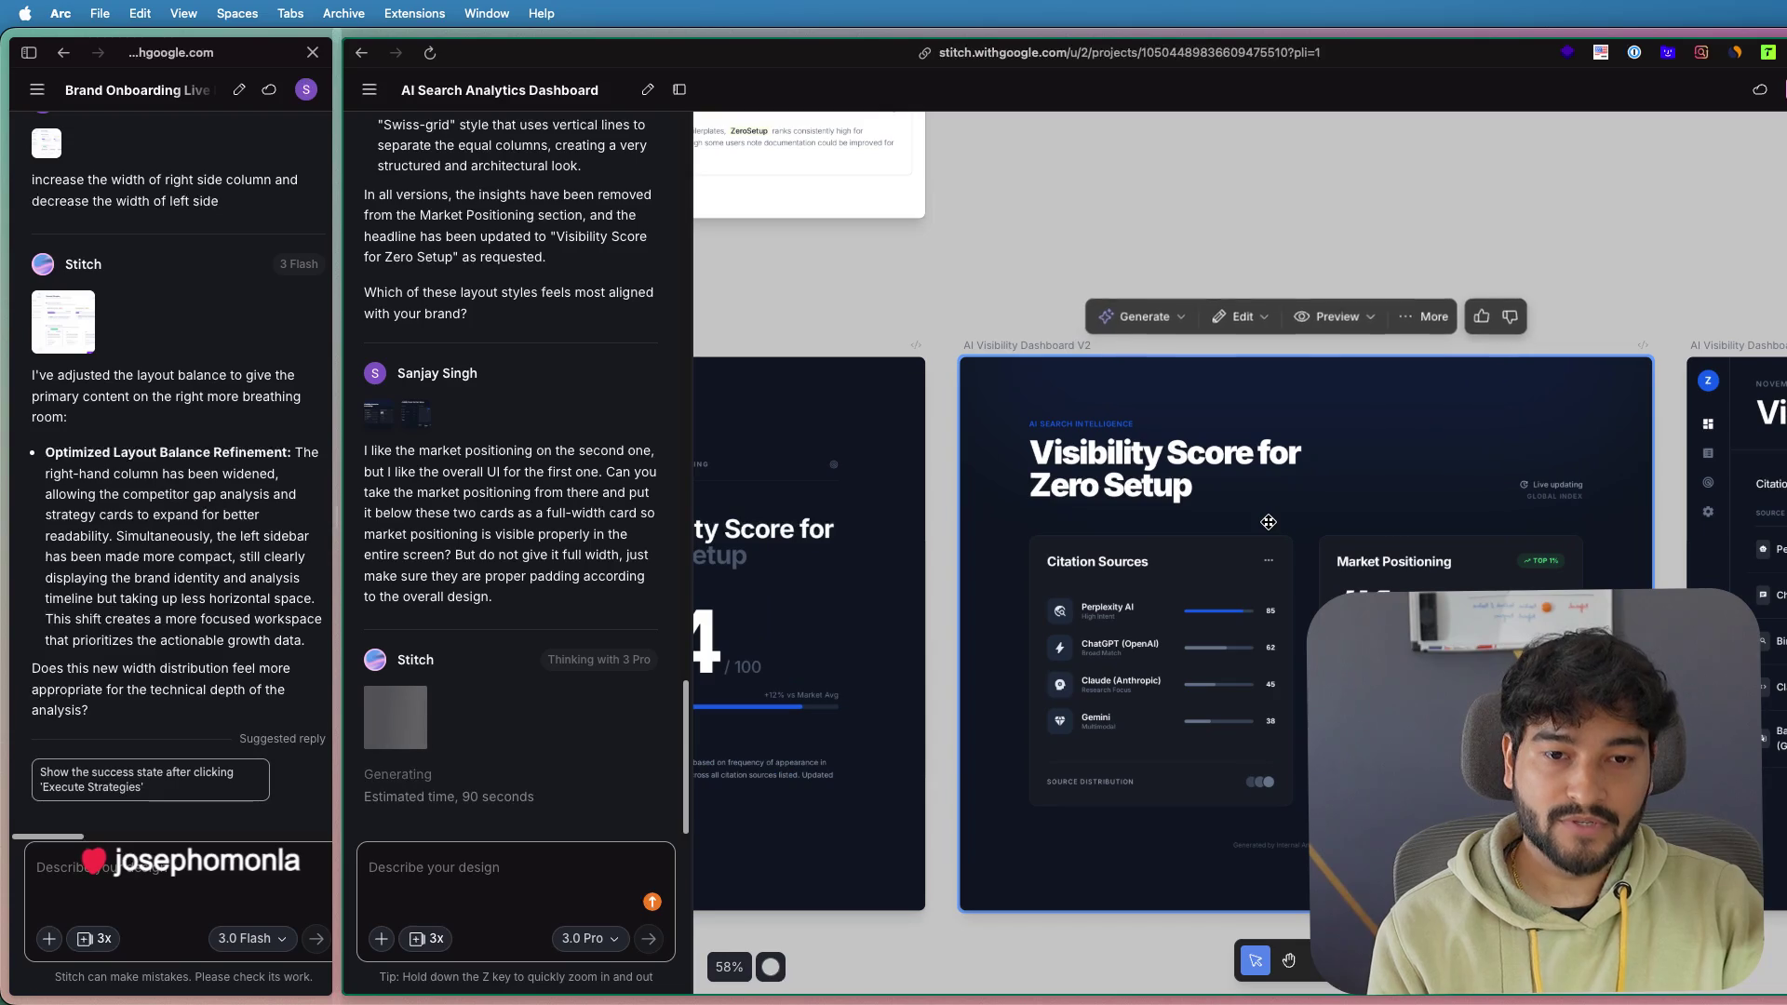
scroll(1272, 498, up, 2)
scroll(1272, 498, down, 2)
scroll(1238, 502, right, 2)
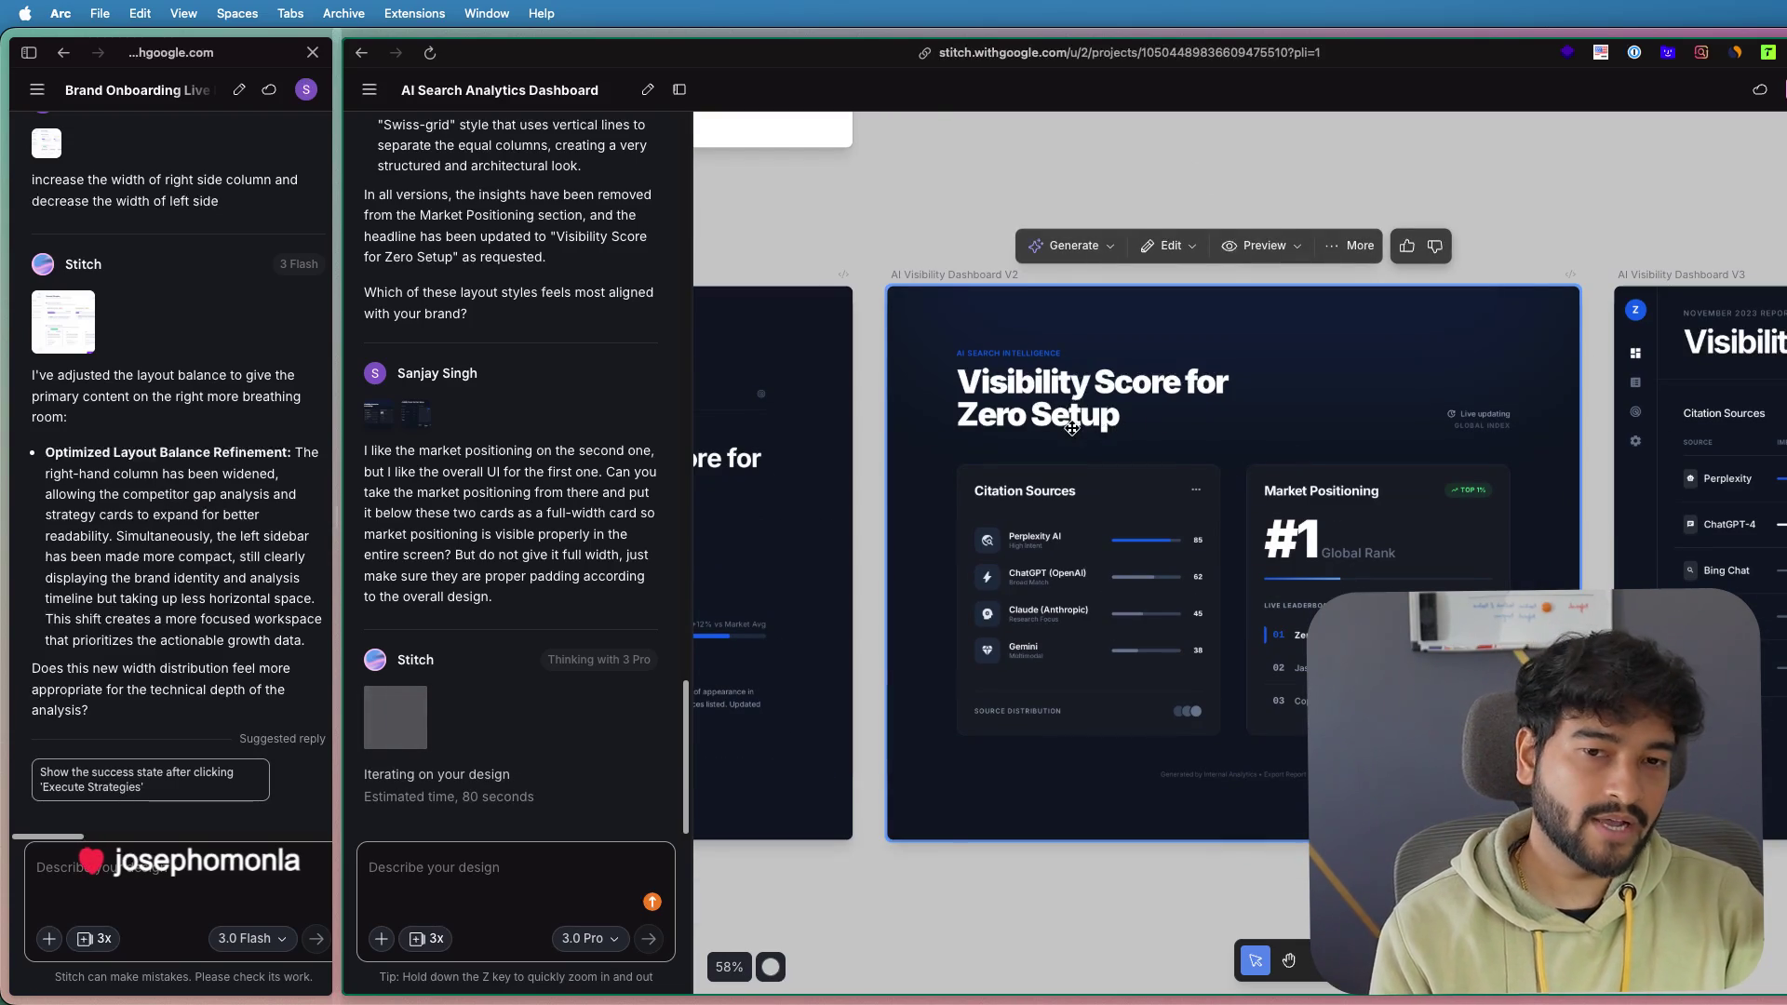
scroll(1300, 483, left, 5)
scroll(1301, 483, down, 1)
scroll(1300, 483, down, 5)
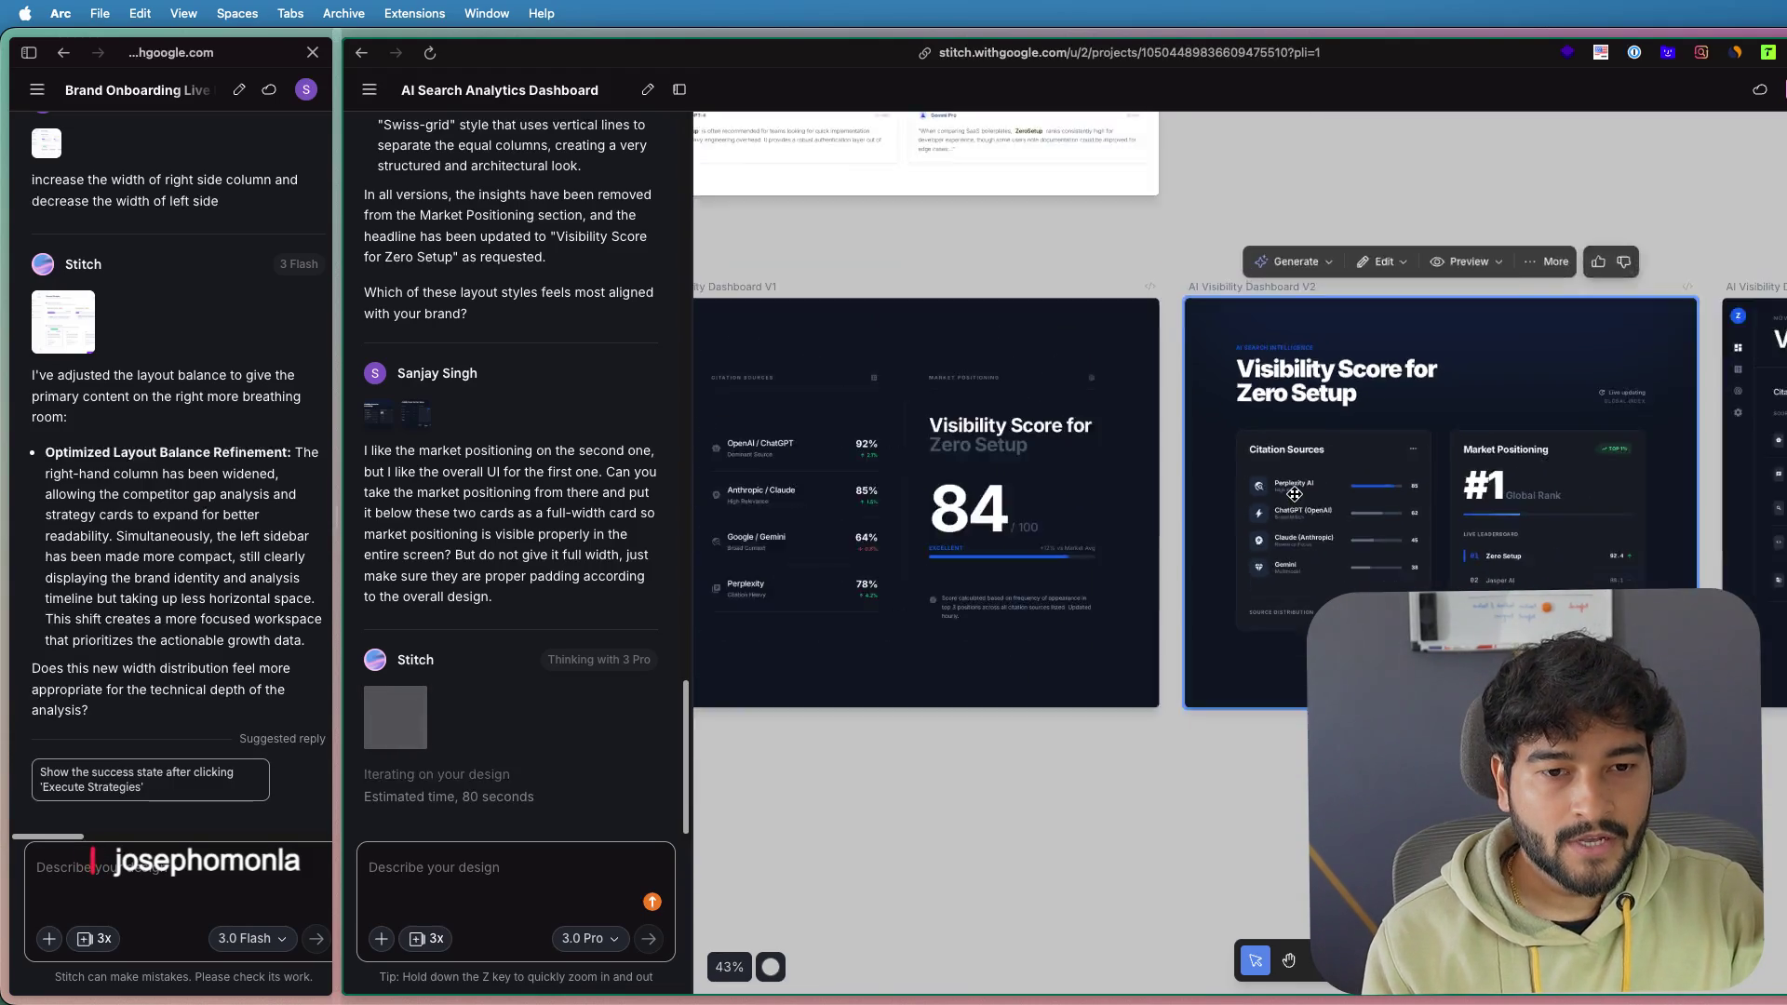
scroll(1238, 694, down, 3)
scroll(1238, 510, down, 3)
scroll(1506, 376, up, 2)
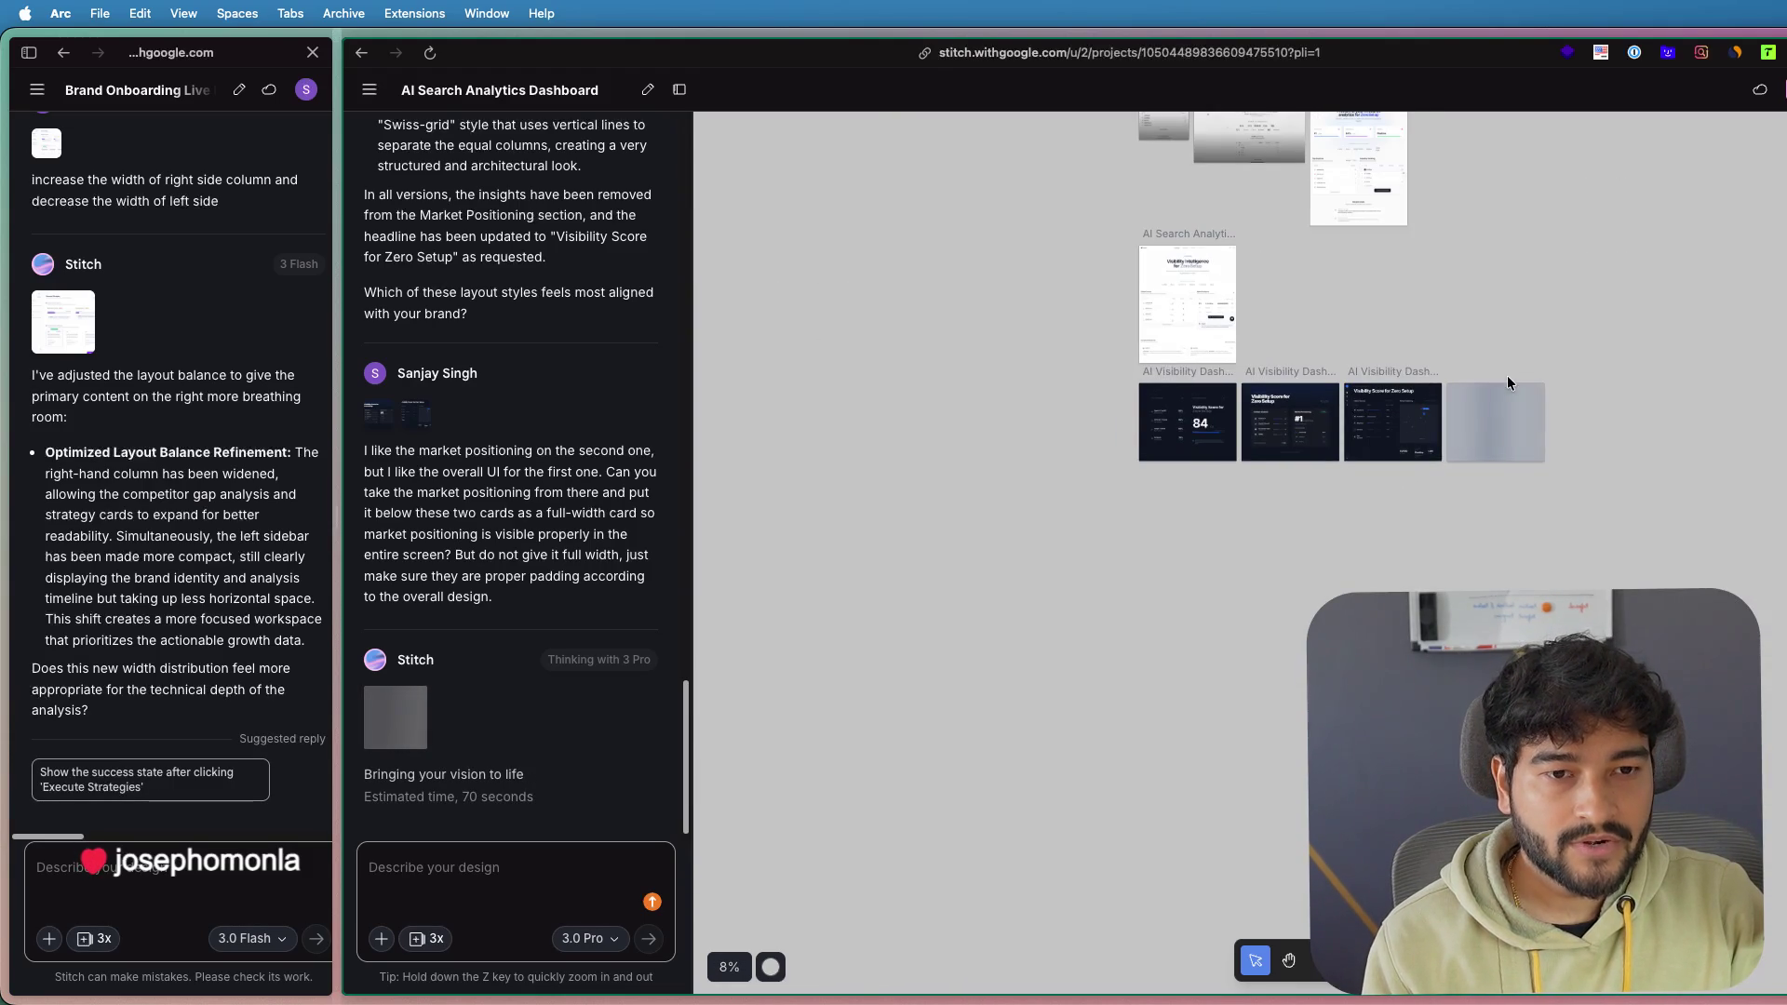
scroll(1529, 398, up, 3)
scroll(1530, 397, up, 3)
scroll(1522, 403, up, 2)
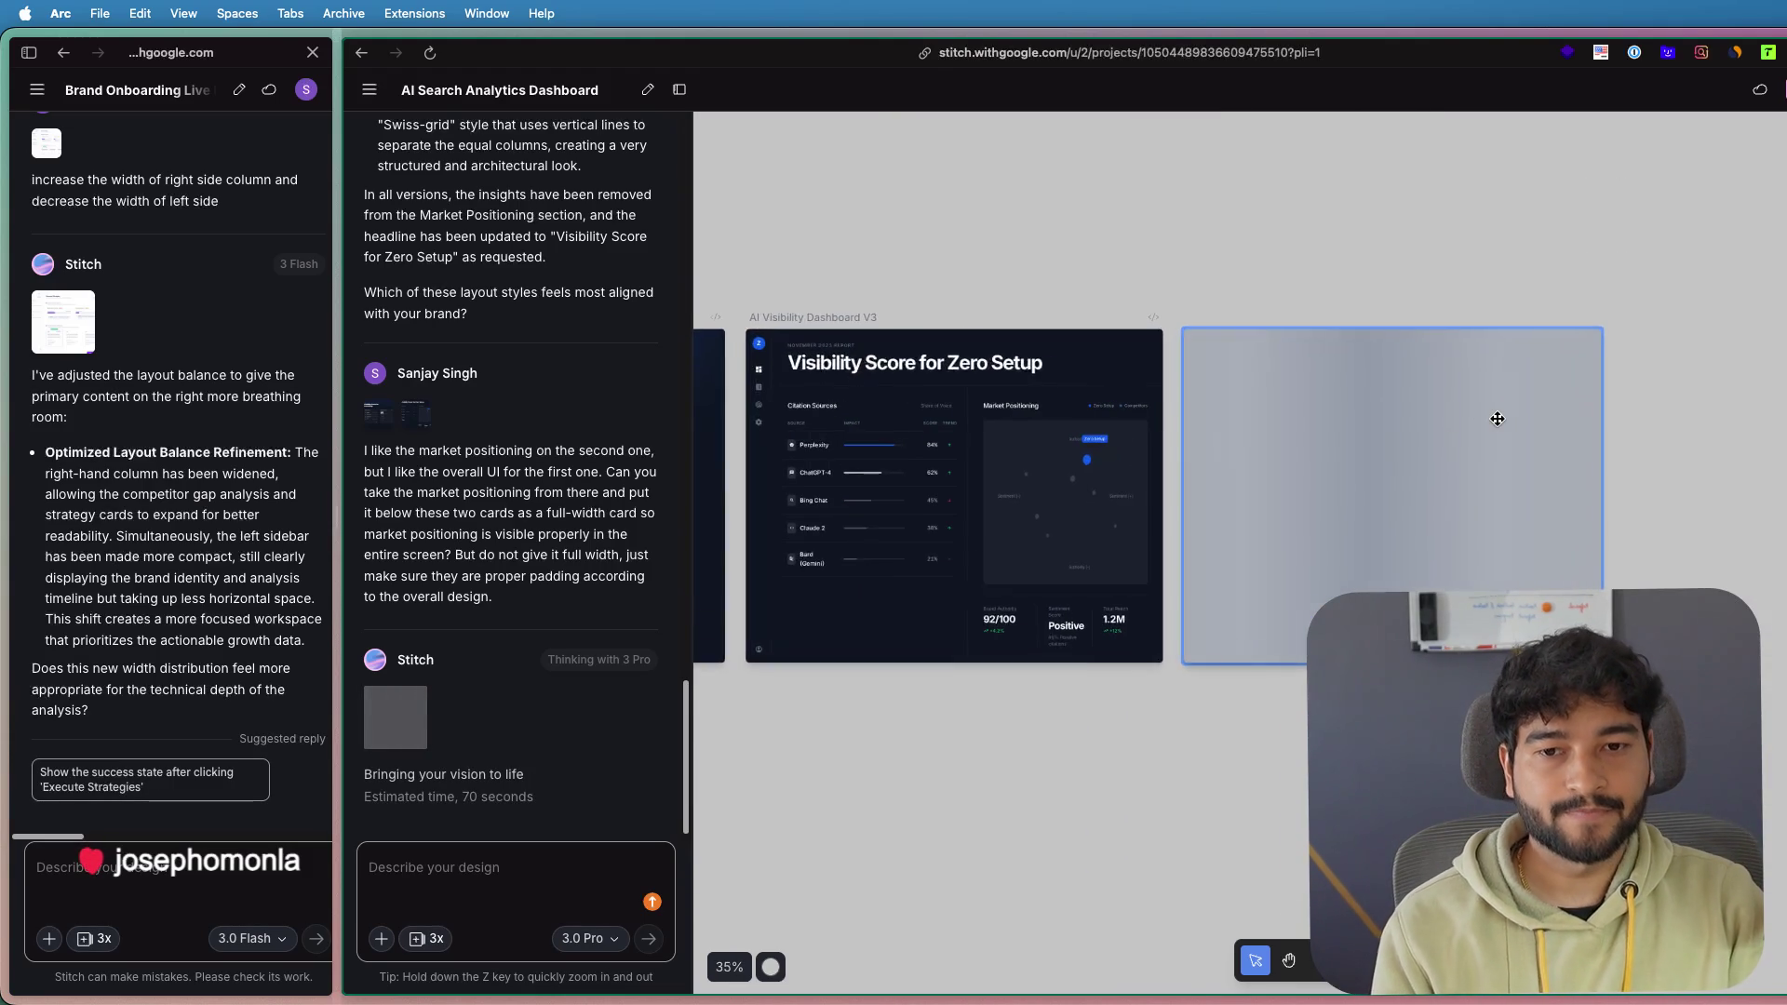
scroll(1184, 193, up, 3)
scroll(1534, 270, down, 2)
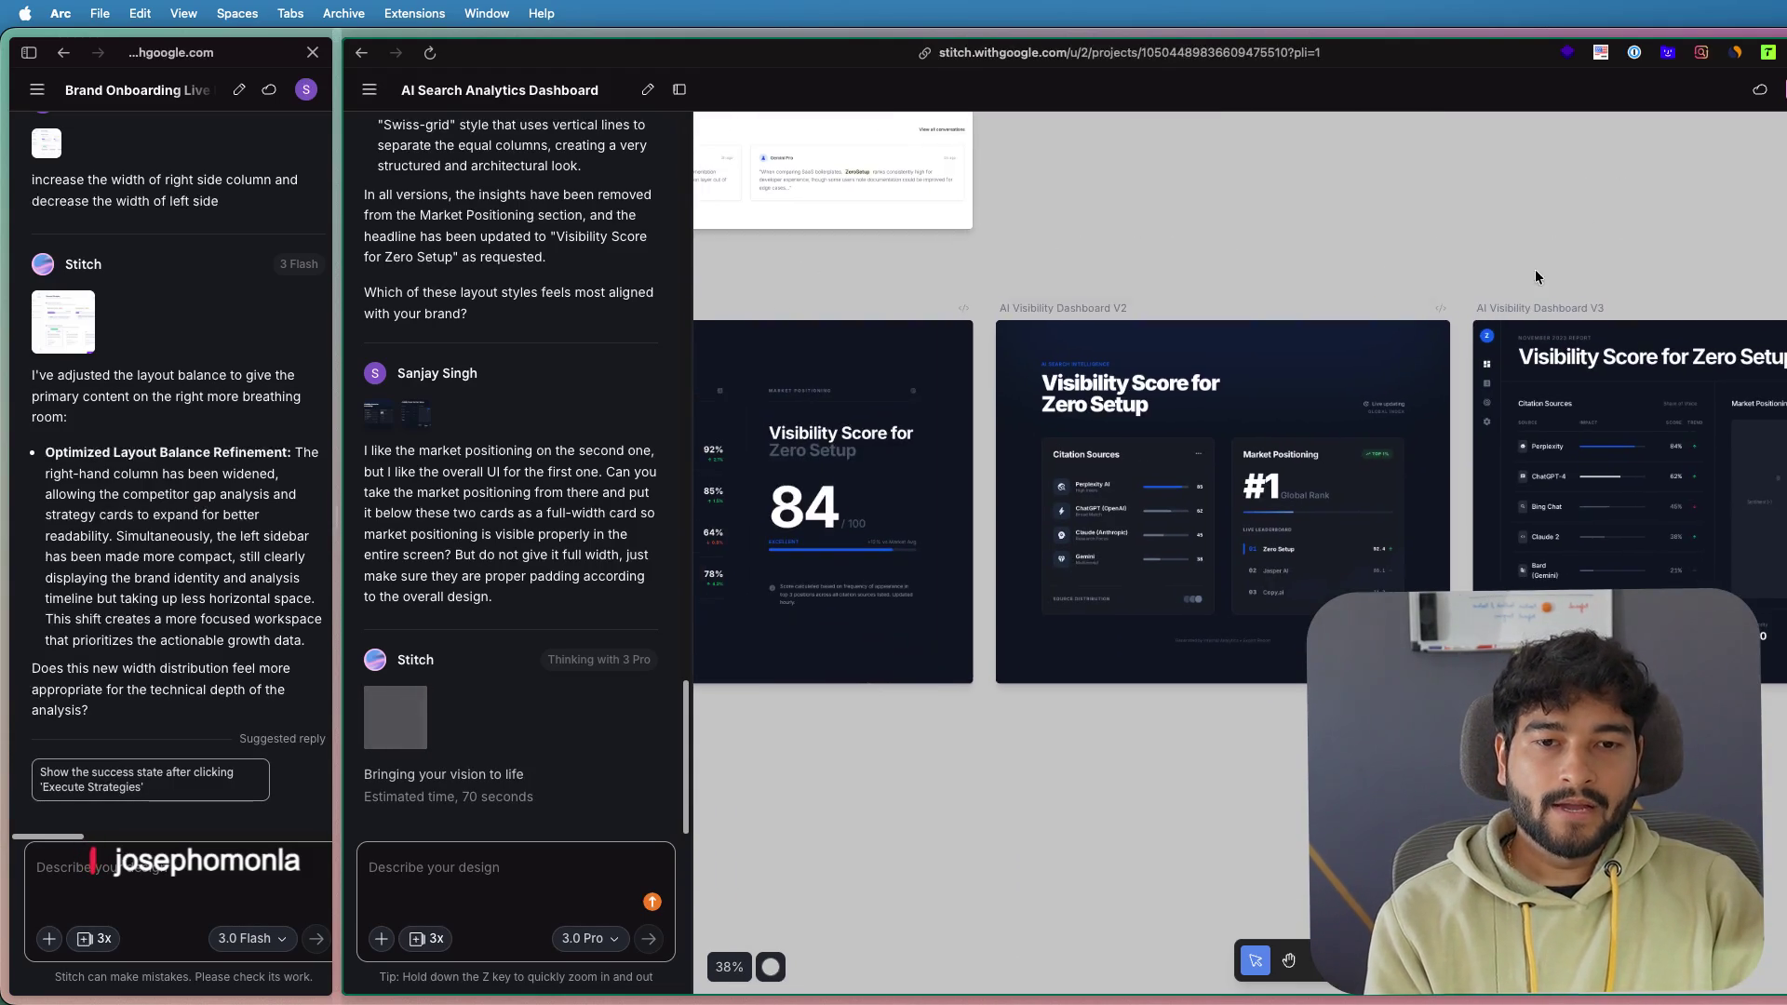
scroll(1218, 495, up, 3)
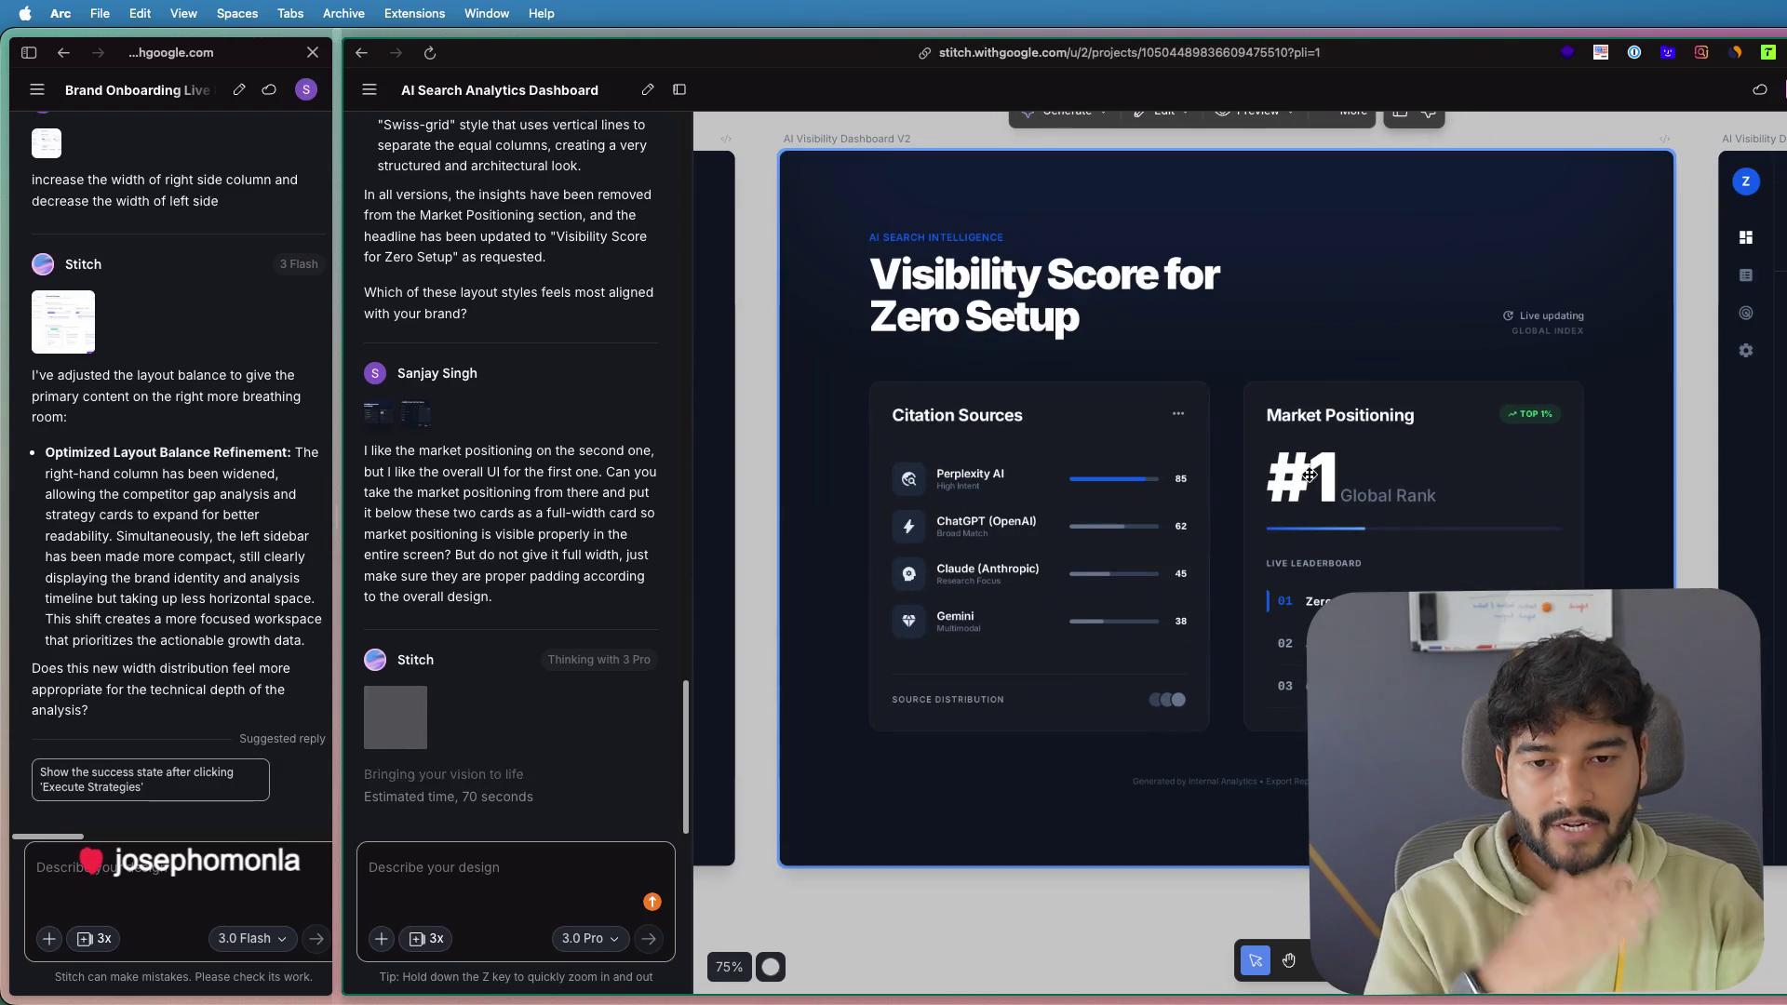
scroll(1375, 489, down, 2)
scroll(1375, 489, right, 2)
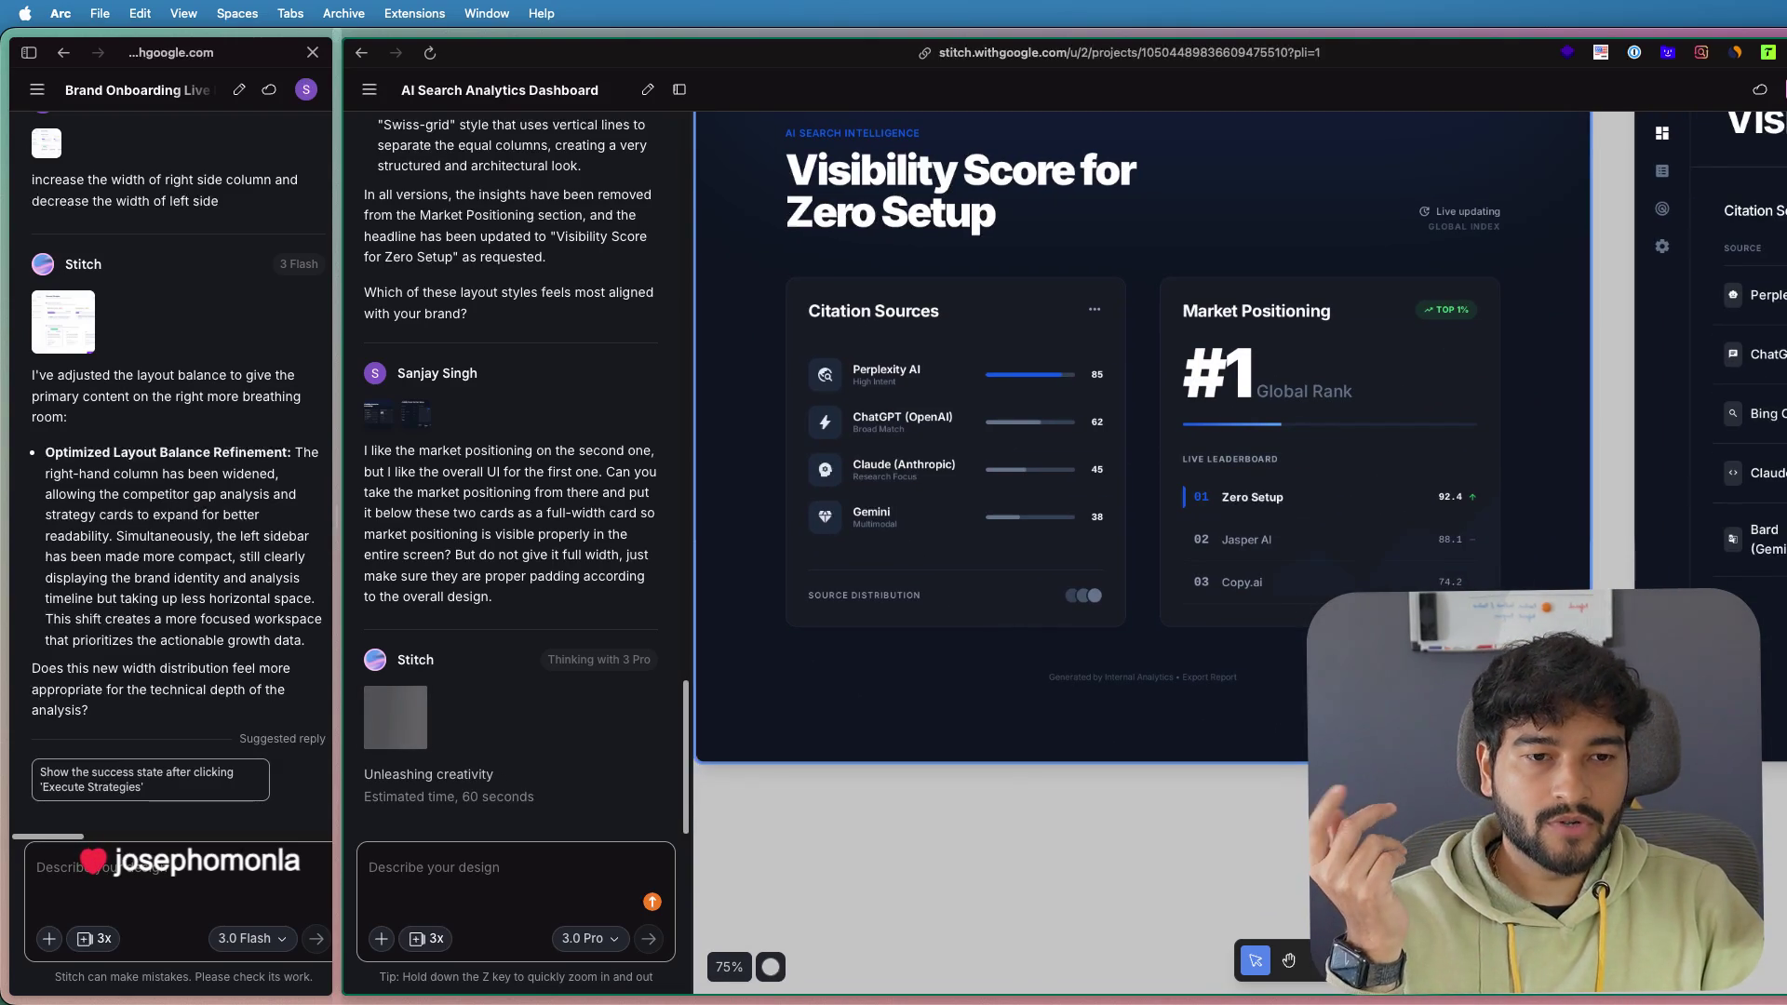
scroll(1110, 671, right, 3)
scroll(1110, 671, down, 3)
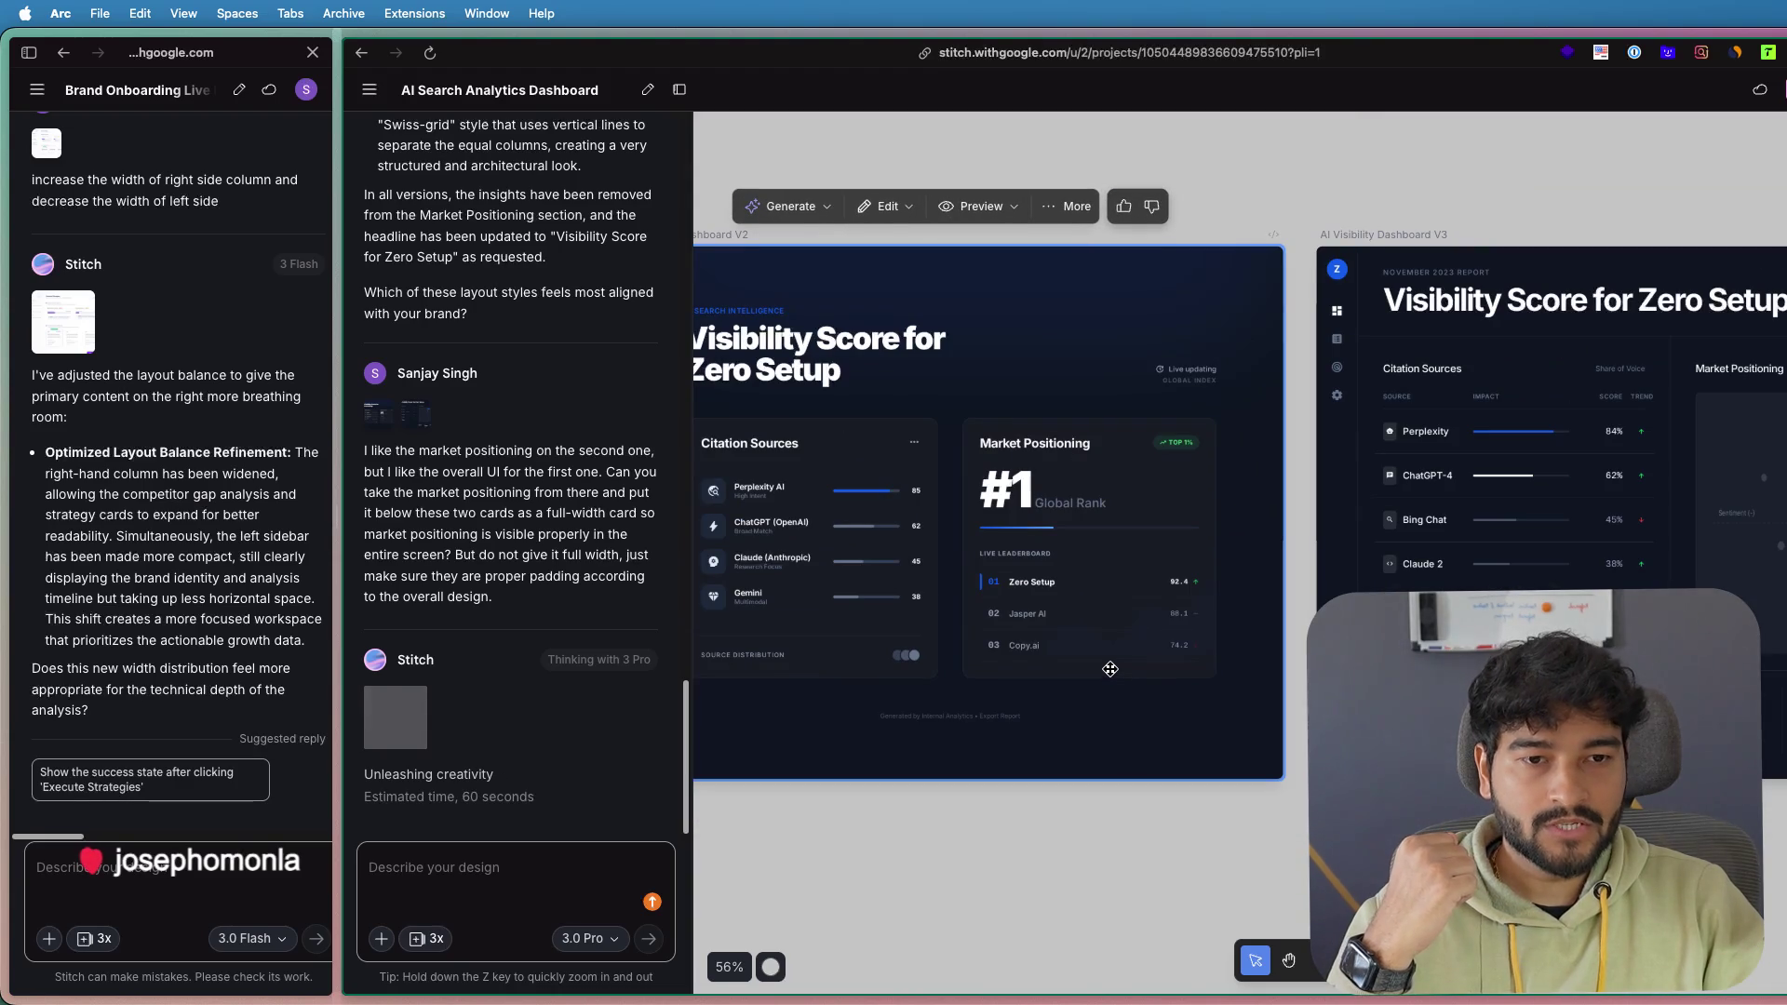
scroll(1127, 661, left, 10)
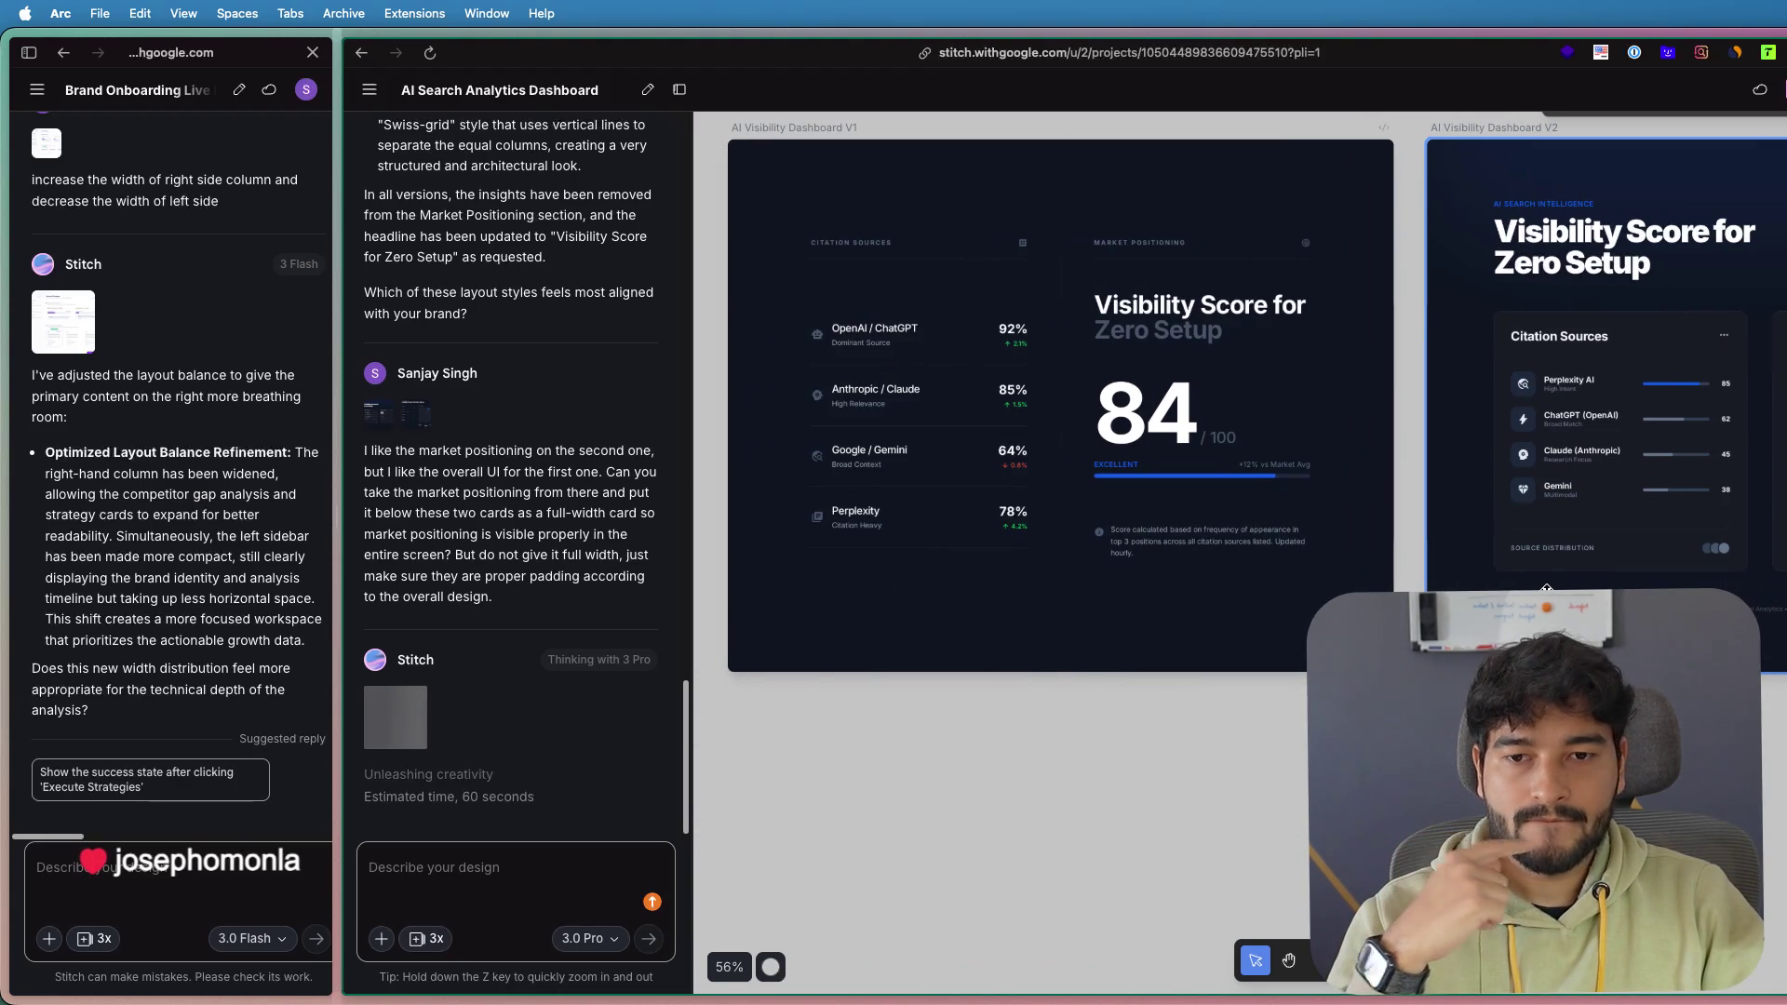
drag(1464, 590, 1071, 610)
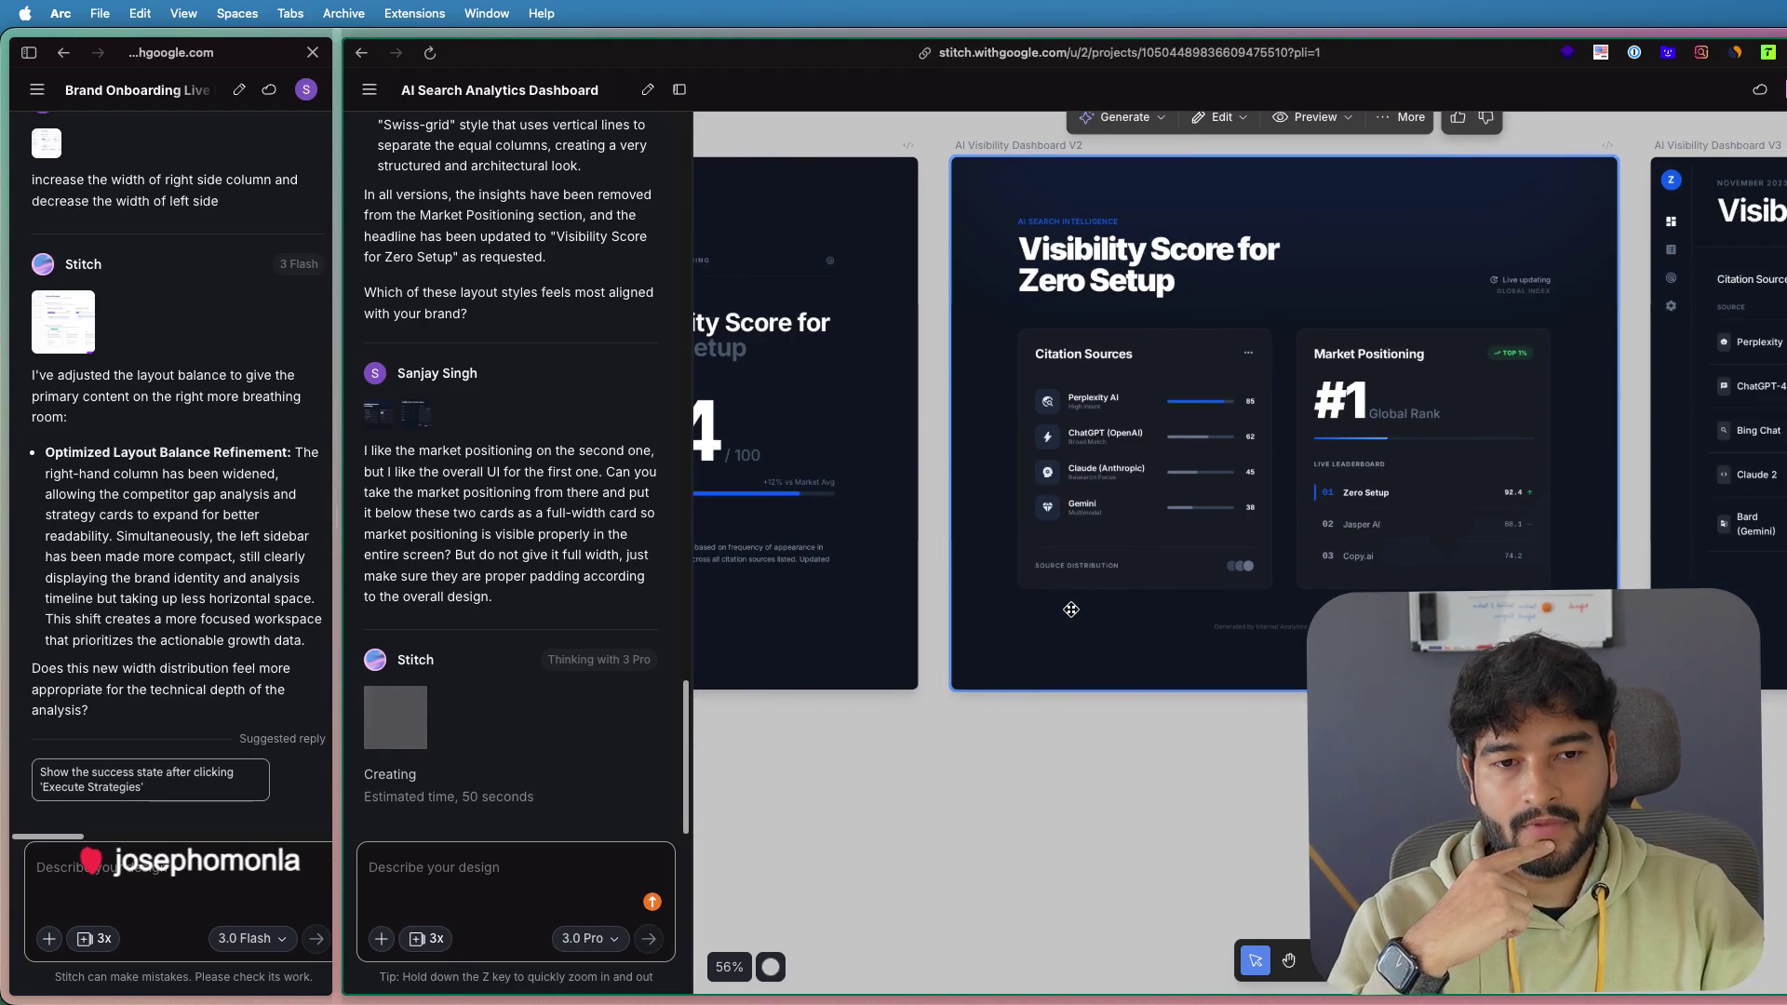
scroll(1238, 587, up, 2)
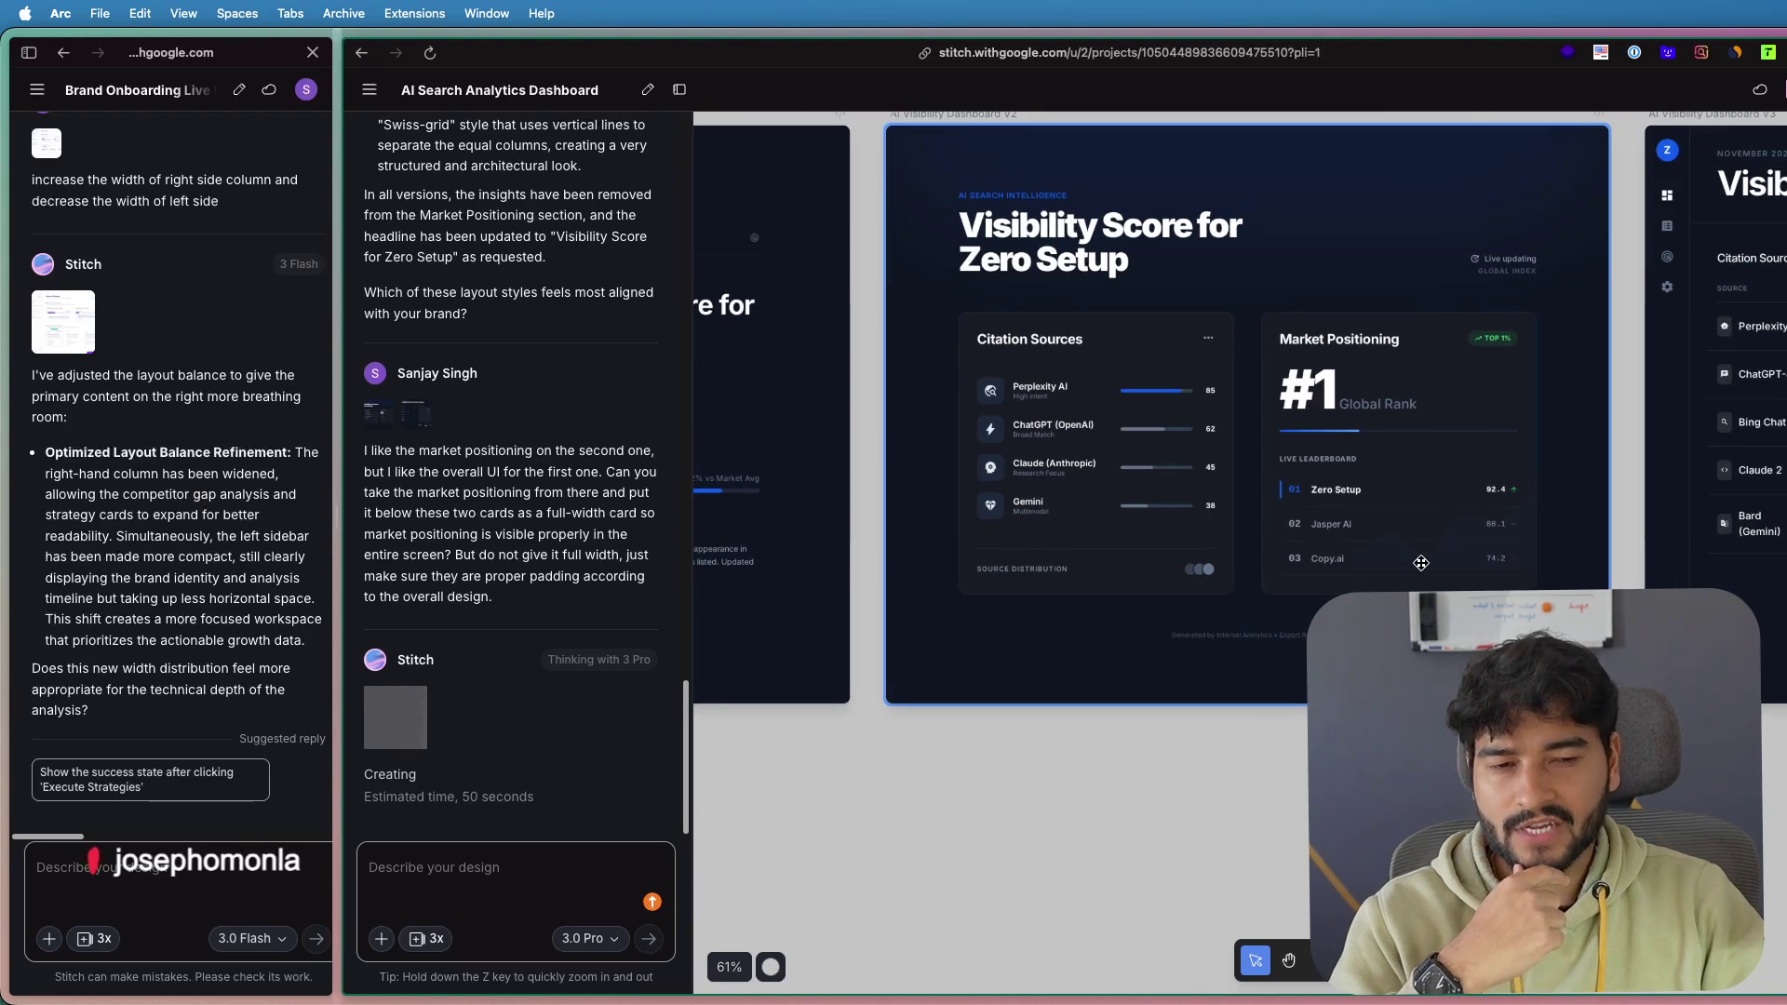
scroll(1422, 564, right, 2)
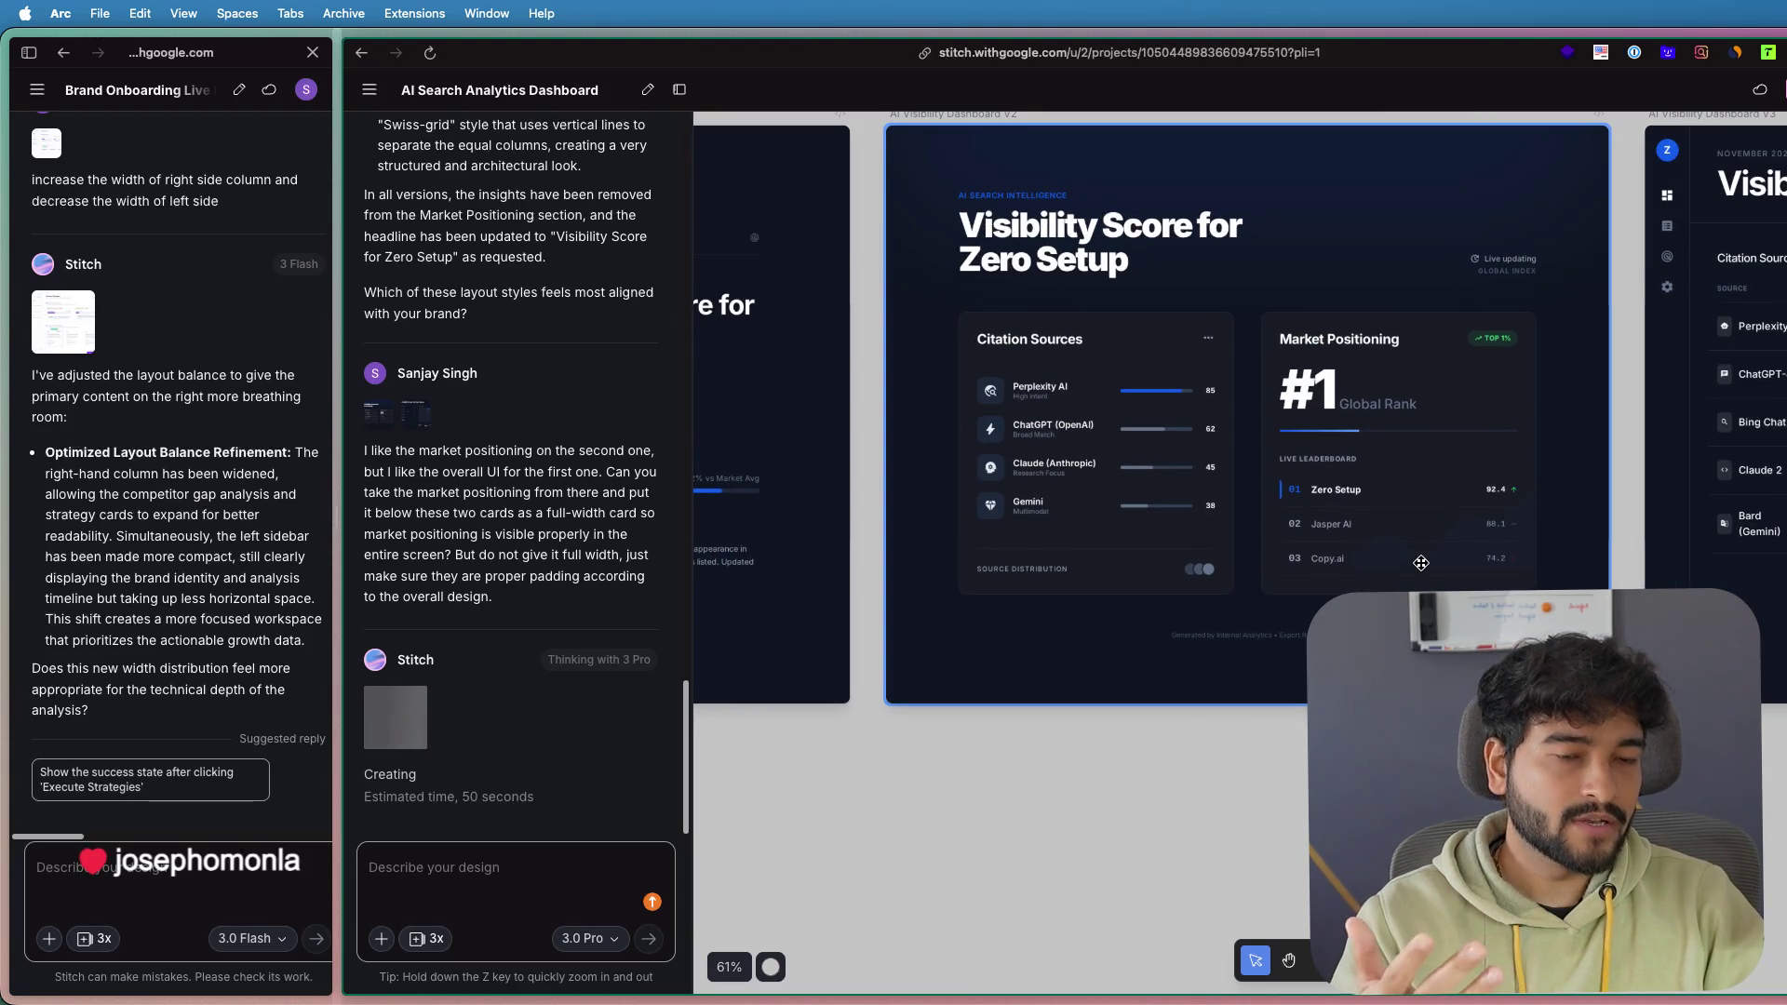
scroll(1411, 538, up, 1)
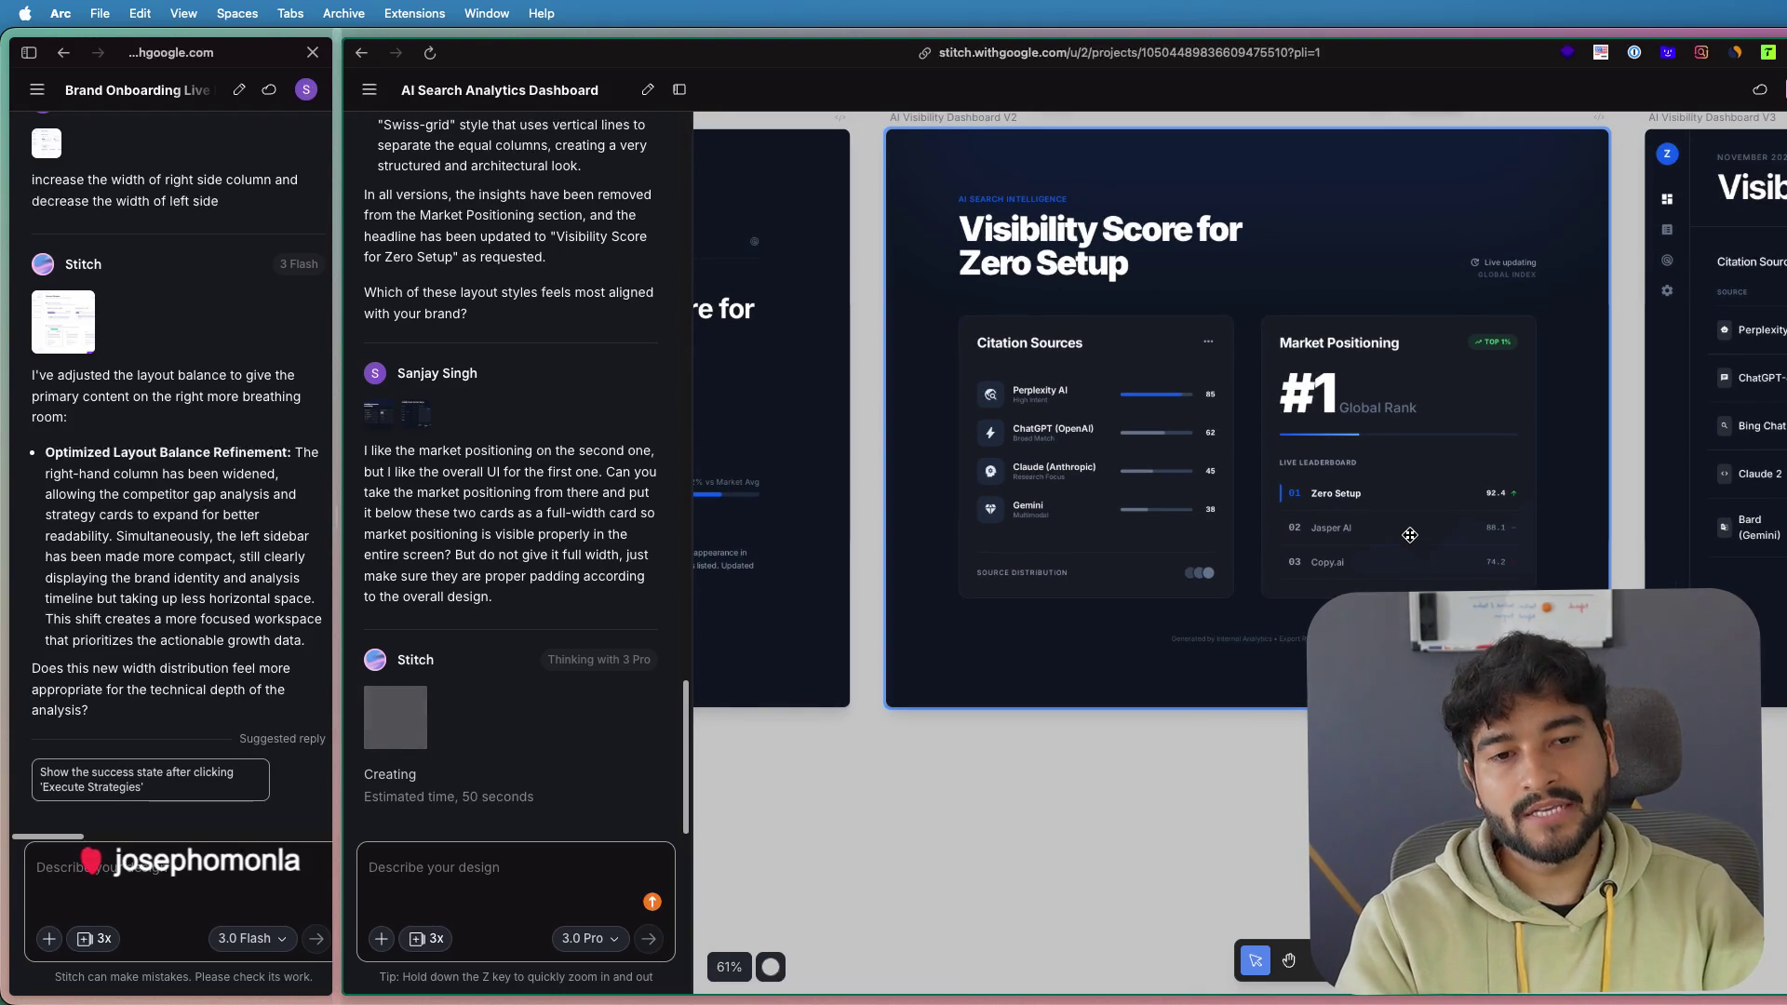
scroll(1410, 533, up, 3)
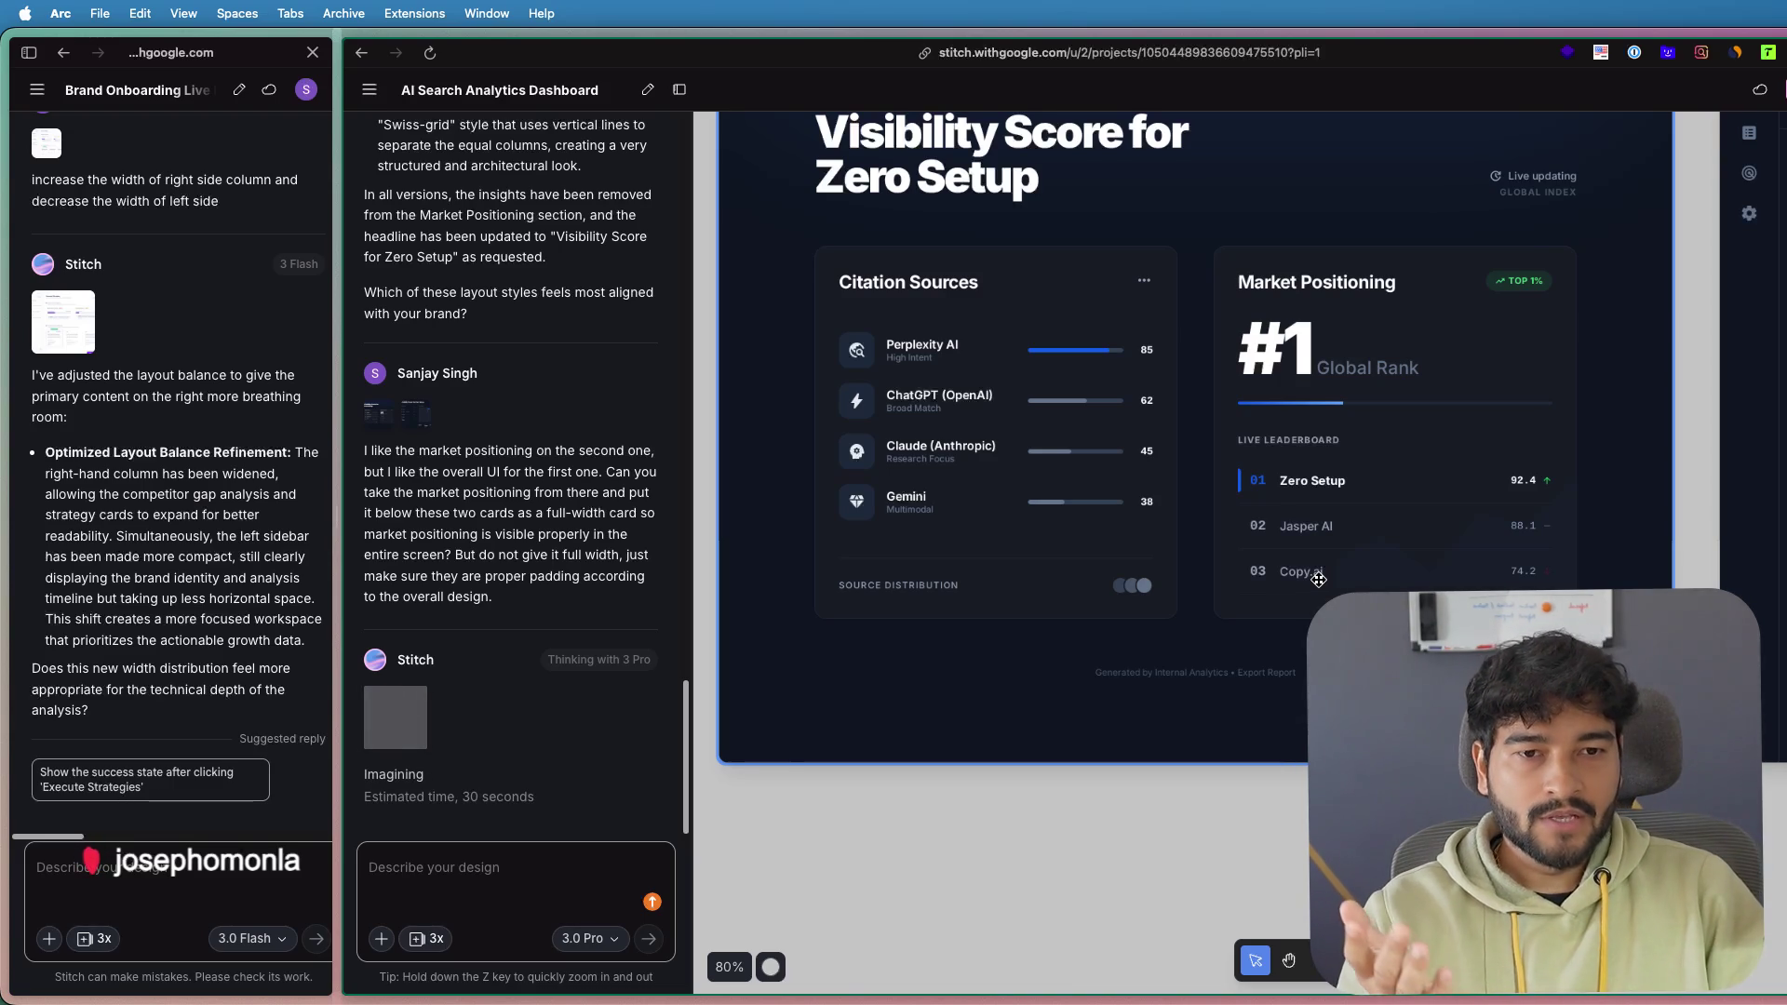
scroll(1319, 579, up, 2)
scroll(1319, 579, up, 2)
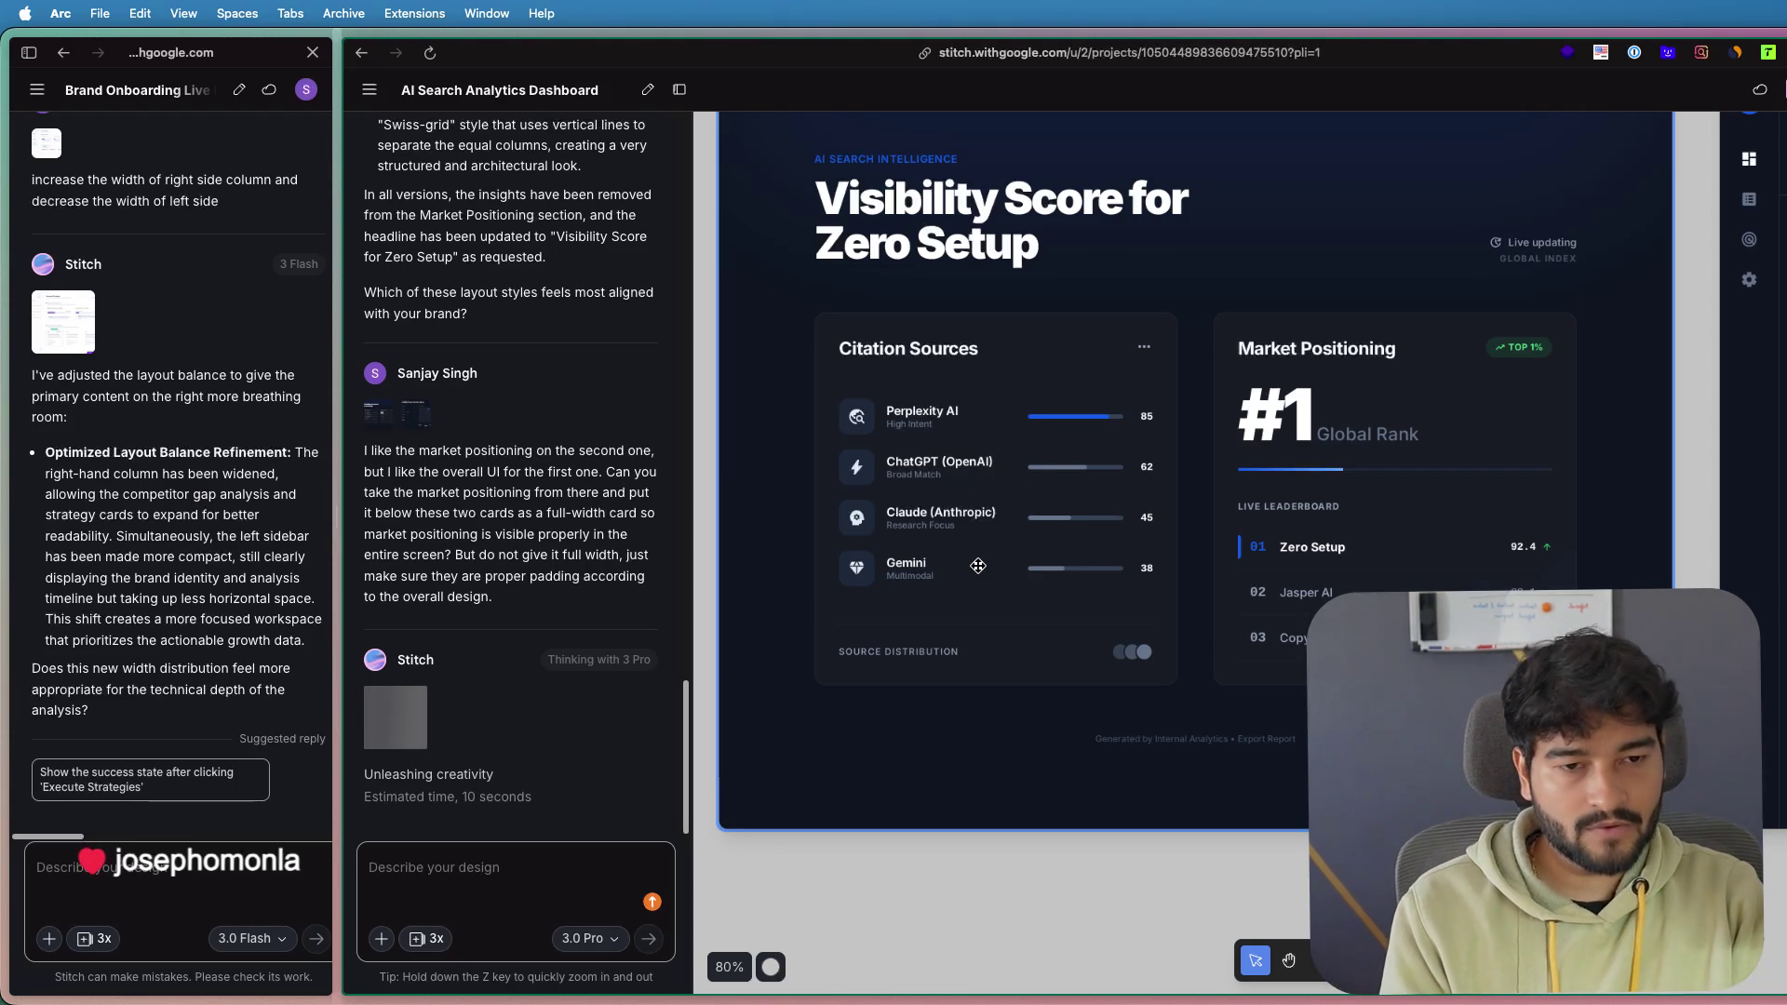
scroll(977, 566, down, 2)
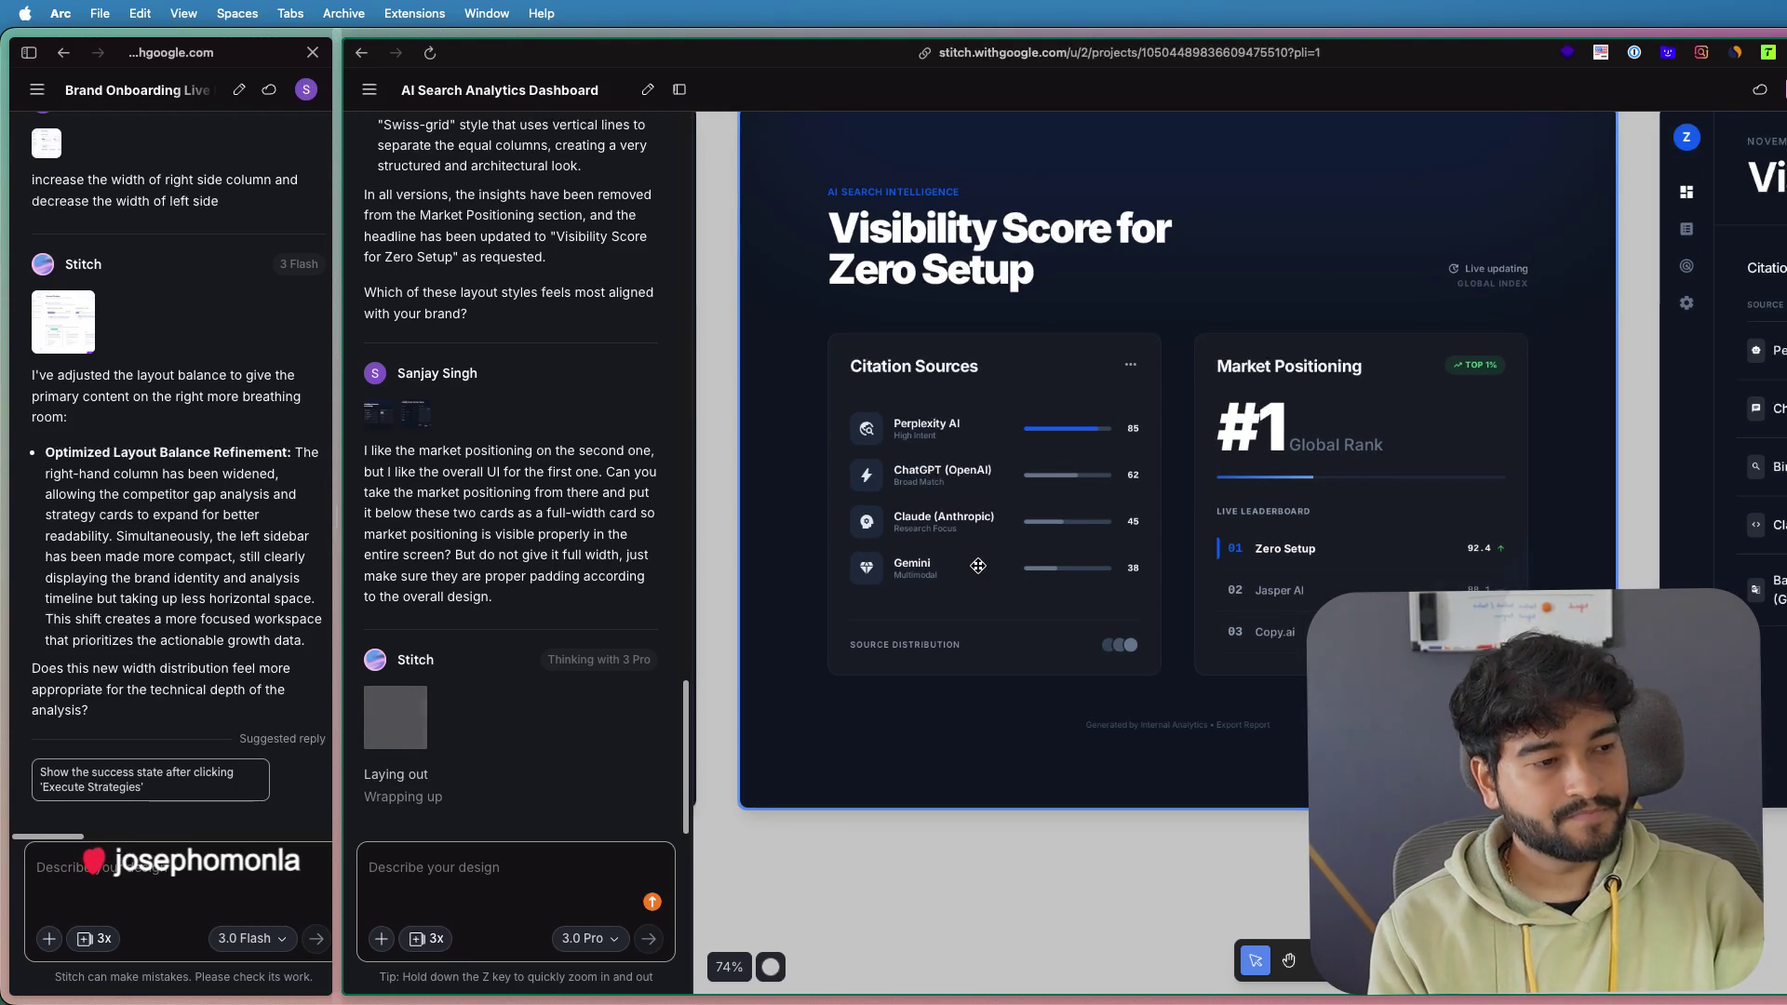
scroll(978, 566, down, 2)
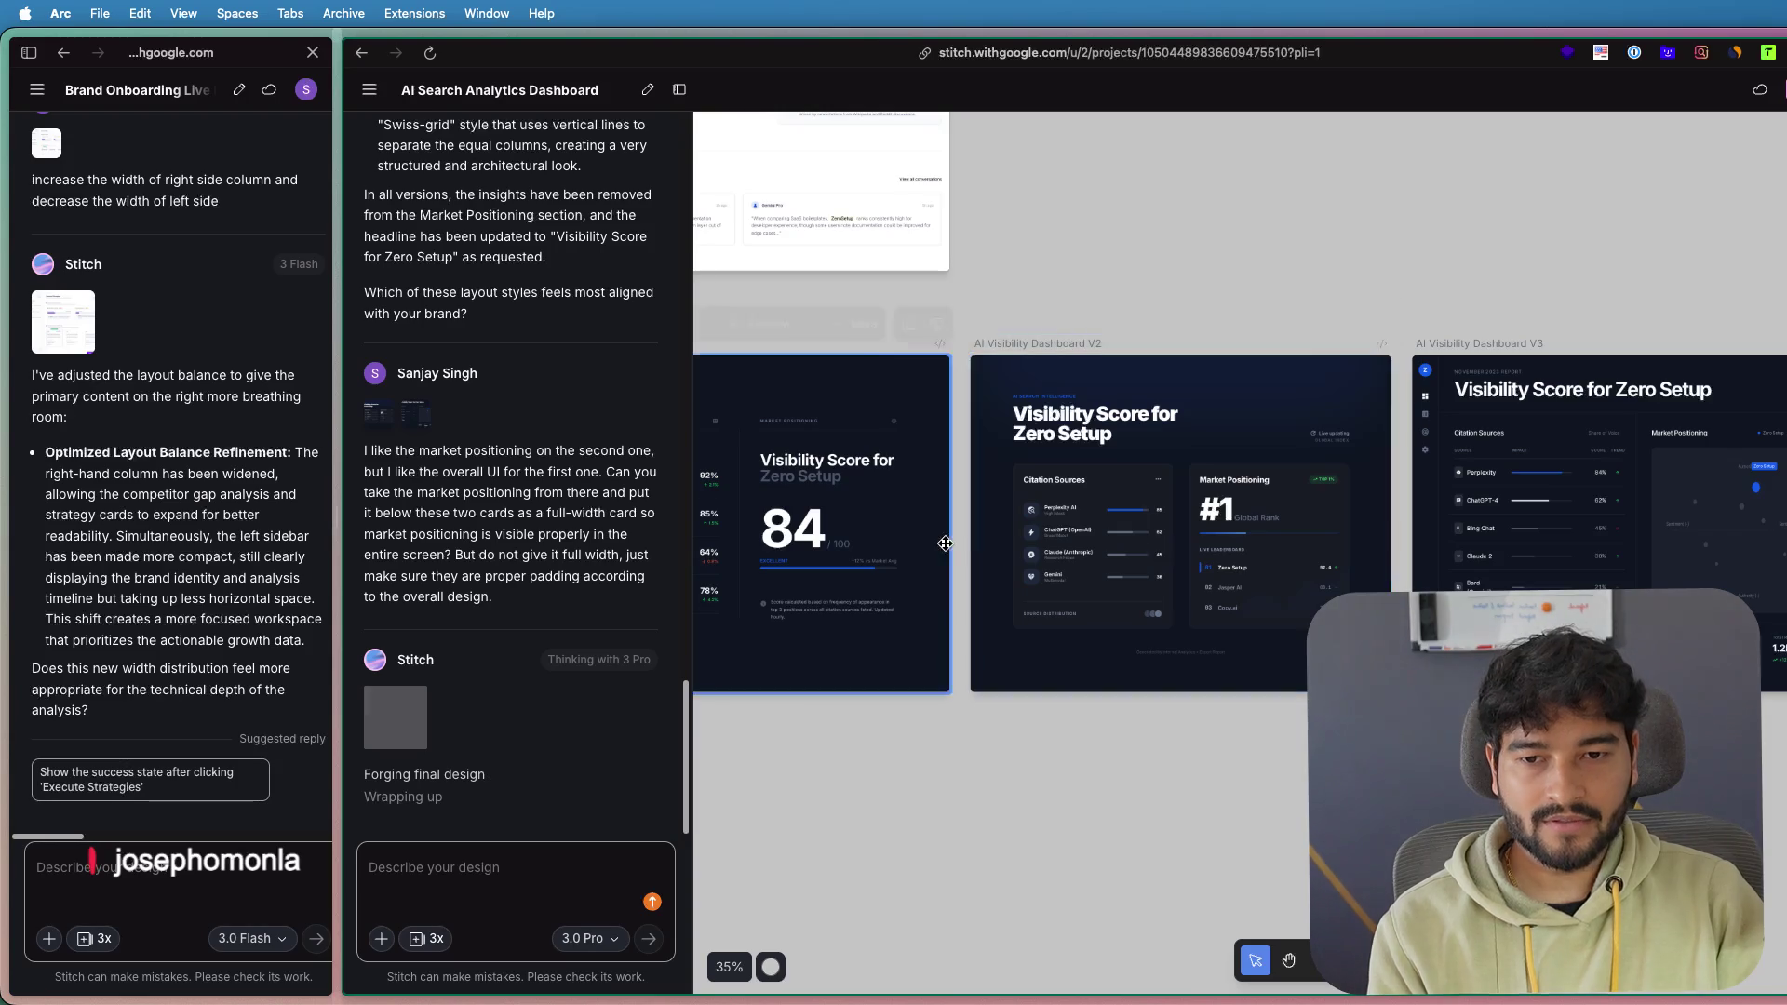
scroll(1165, 509, up, 5)
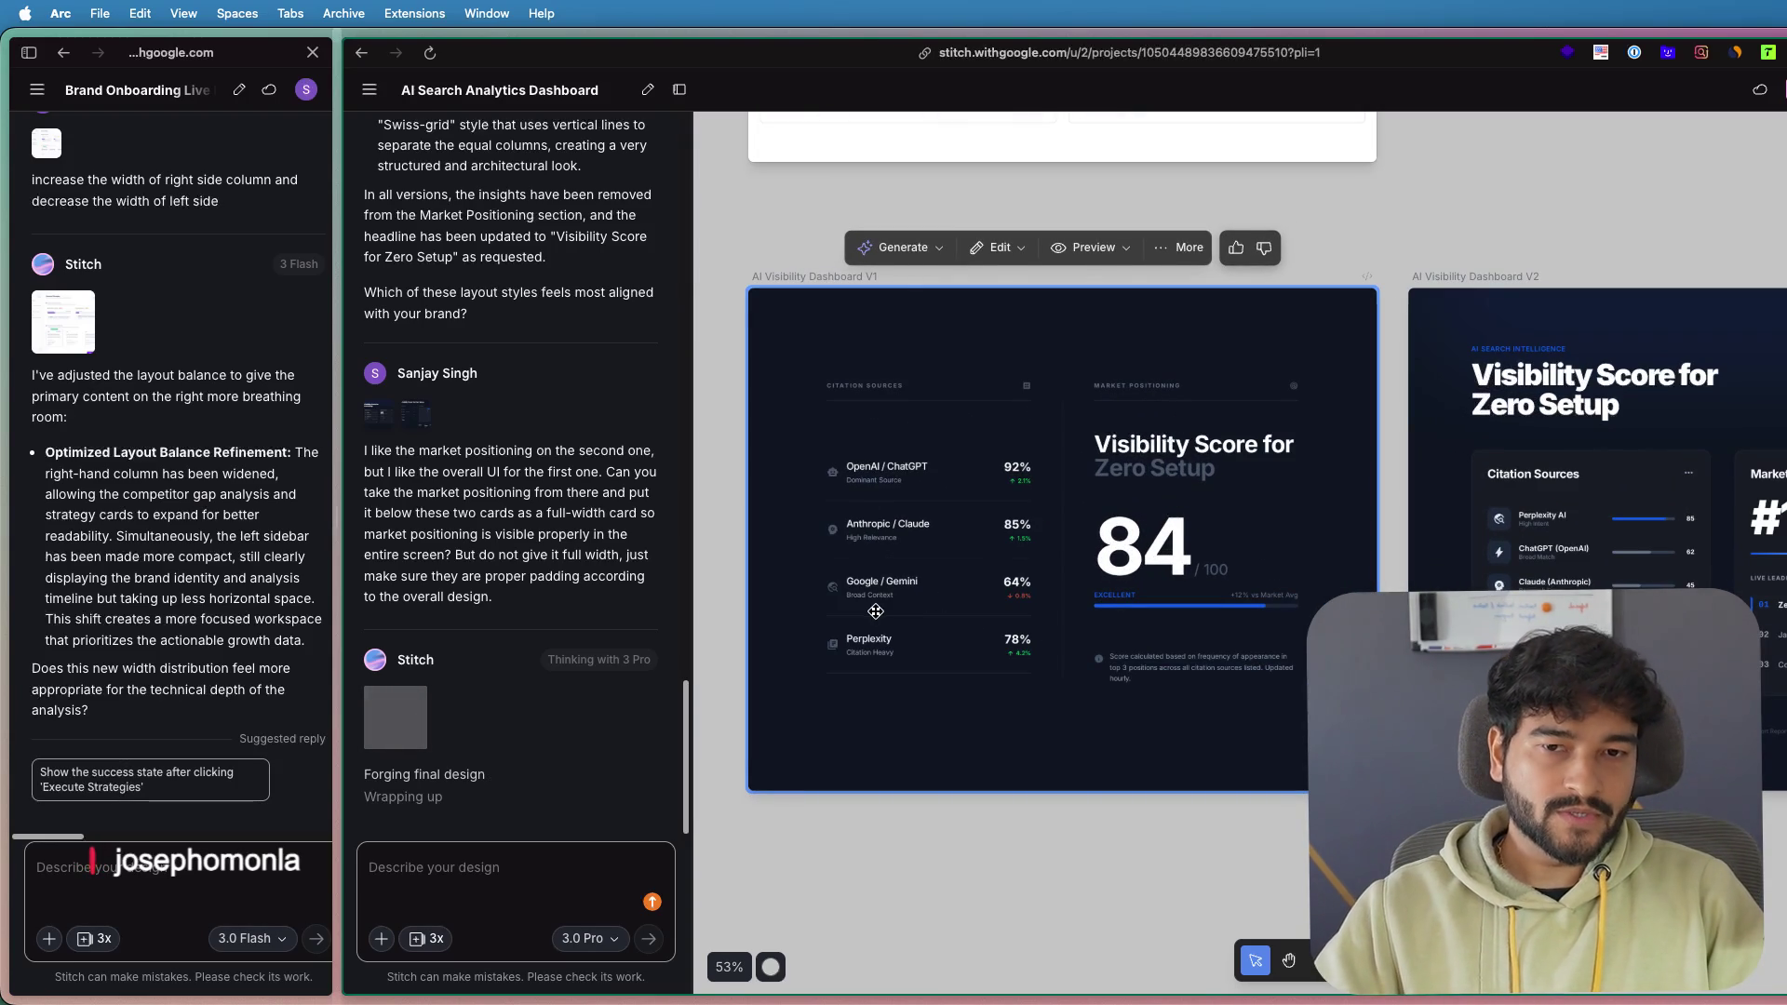
scroll(919, 508, up, 4)
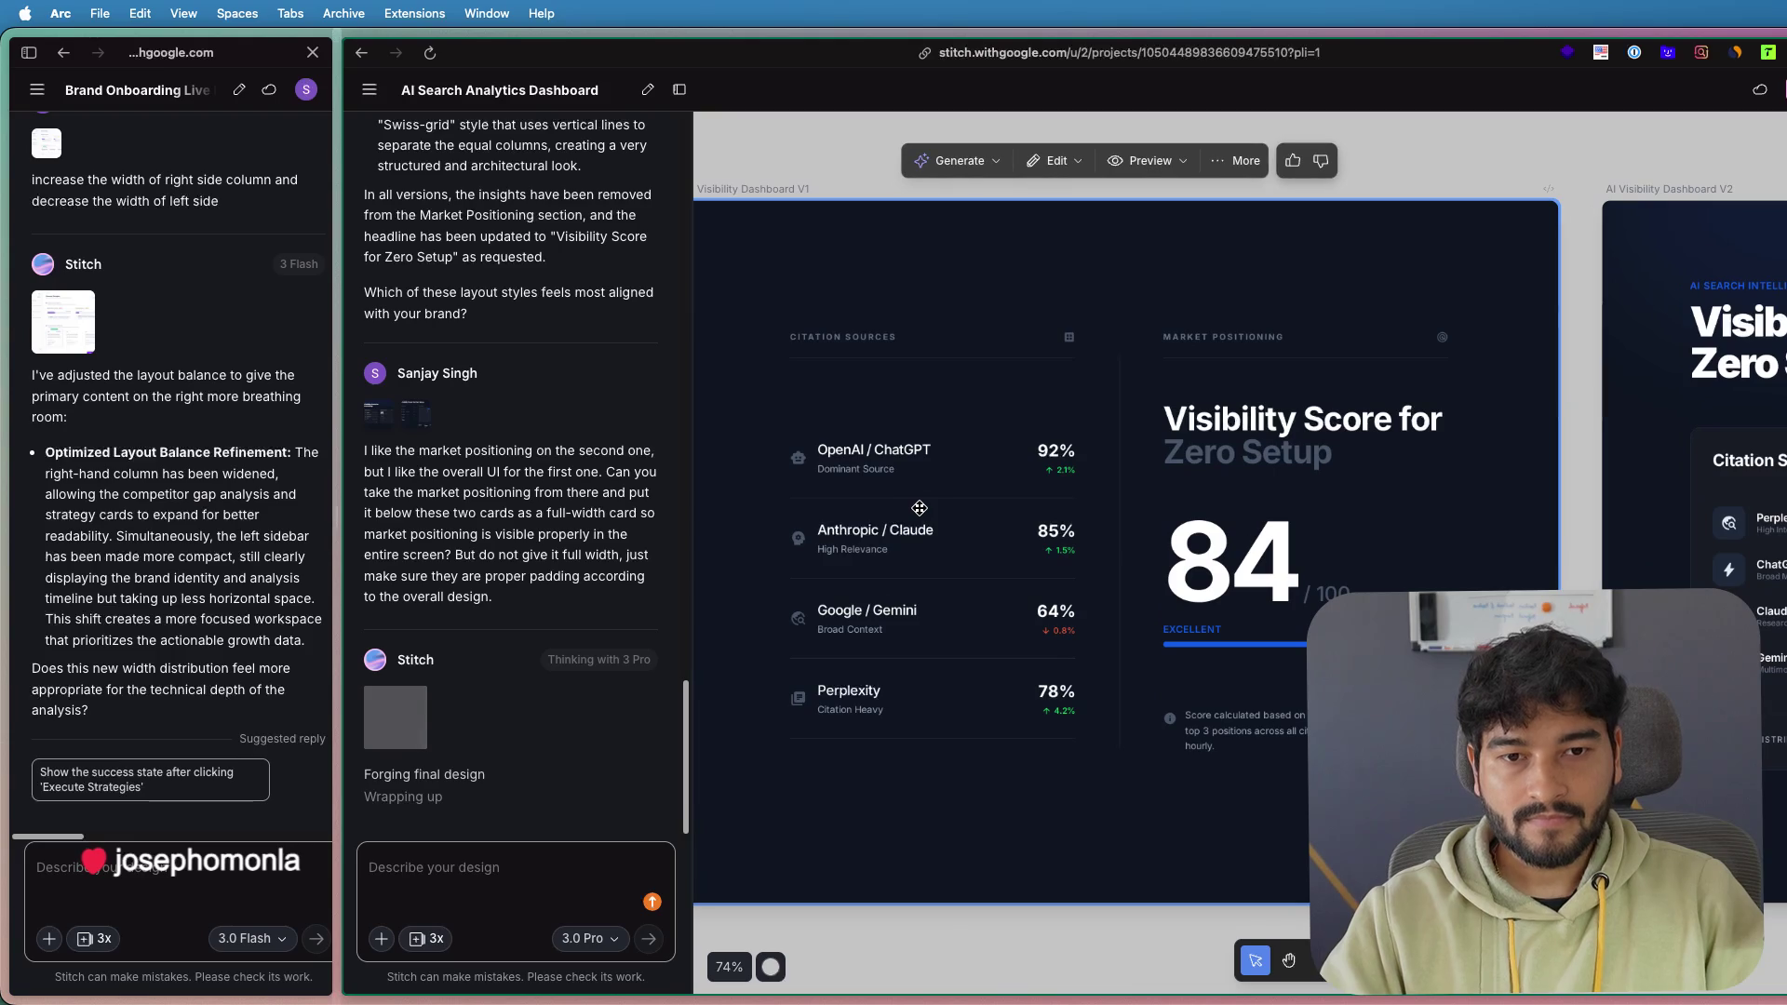
scroll(919, 508, down, 2)
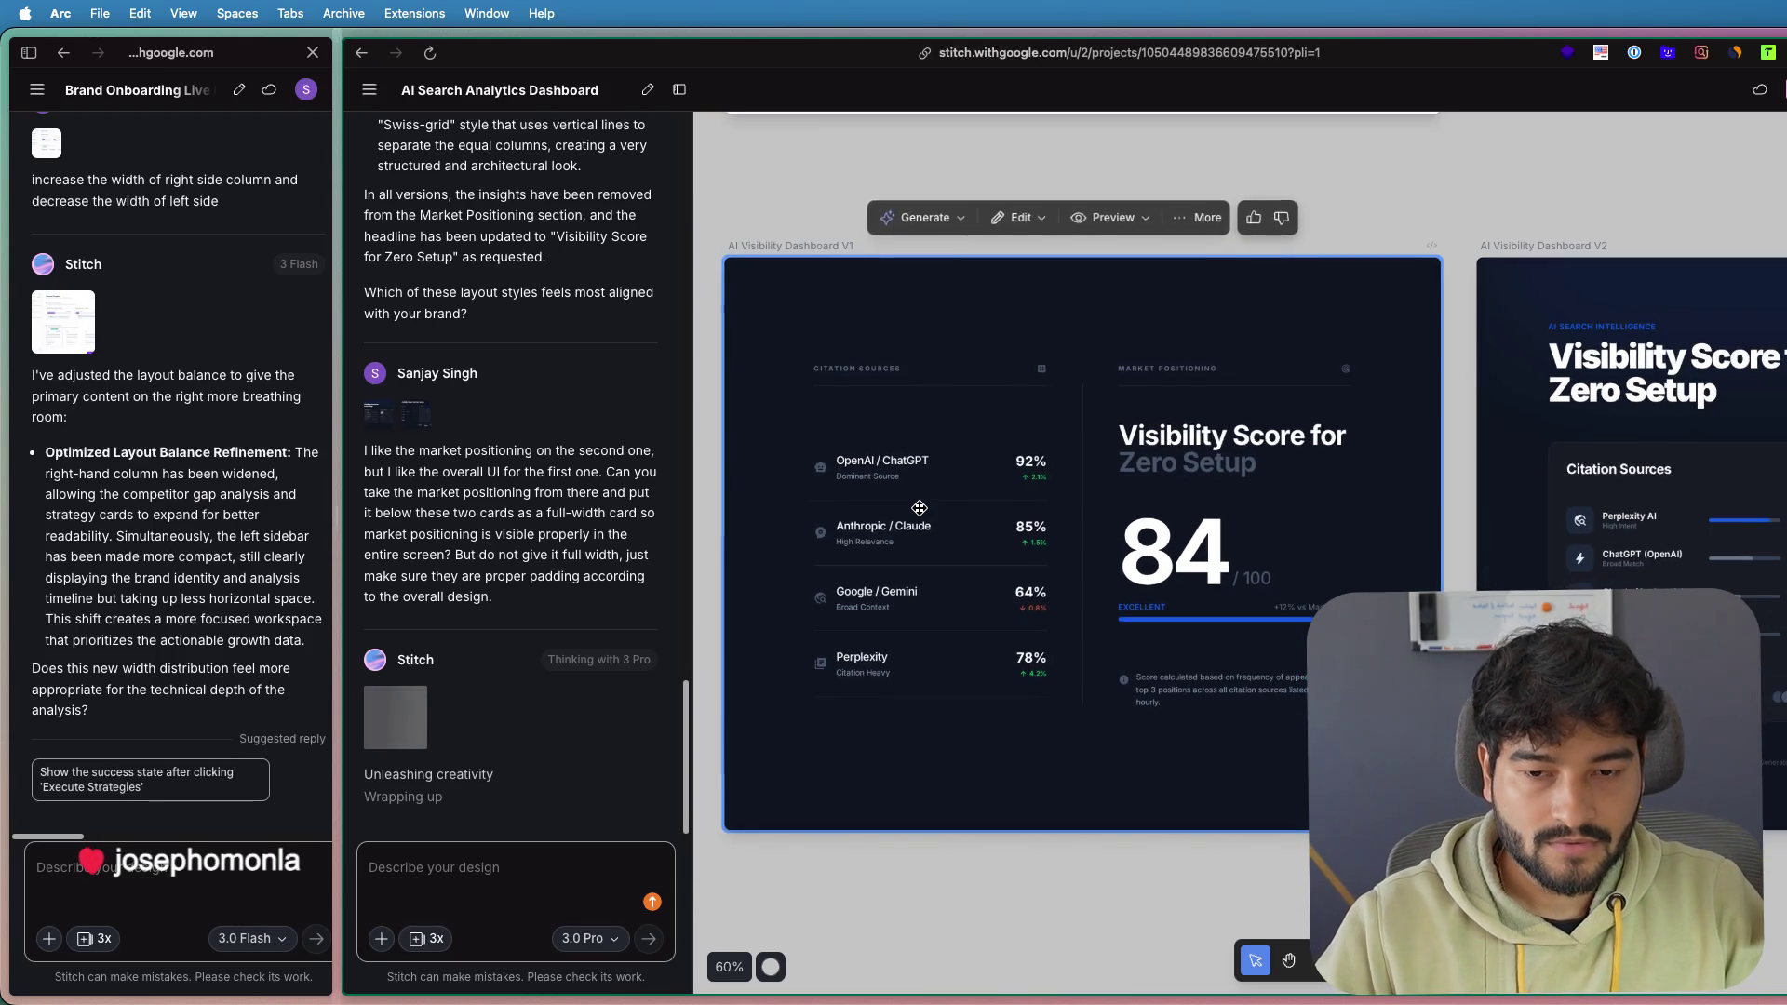
scroll(919, 508, down, 2)
scroll(920, 509, down, 1)
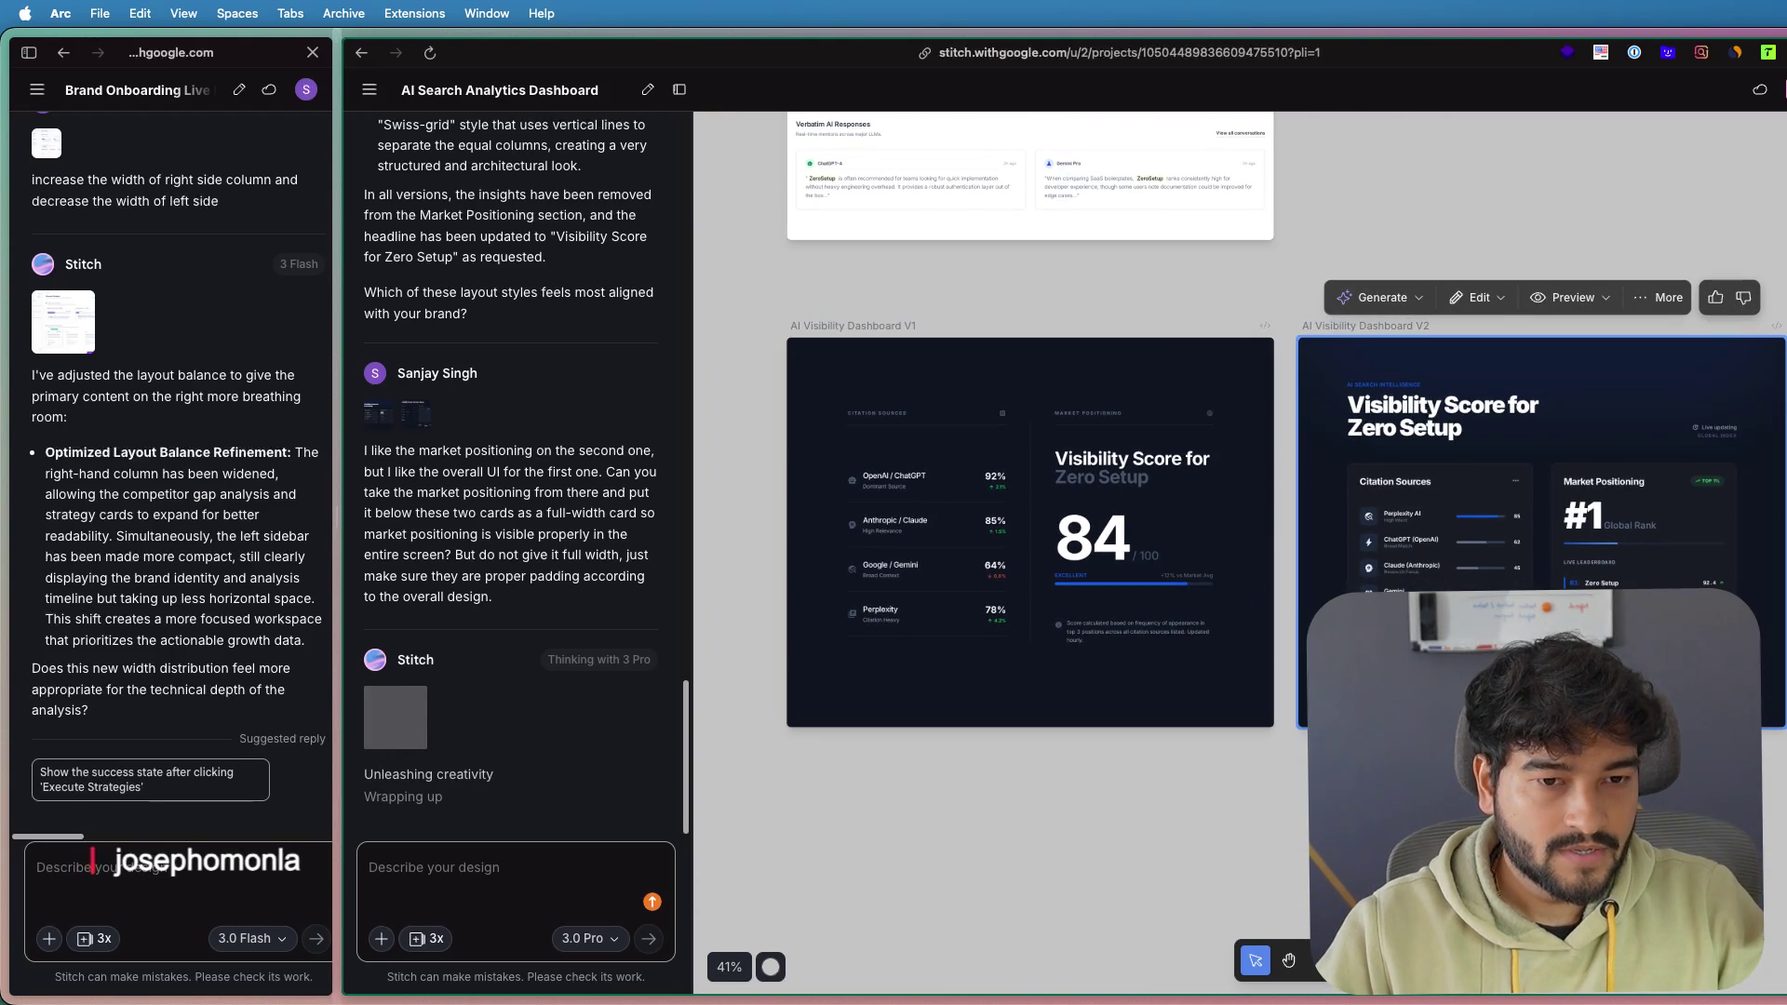
scroll(1556, 622, up, 2)
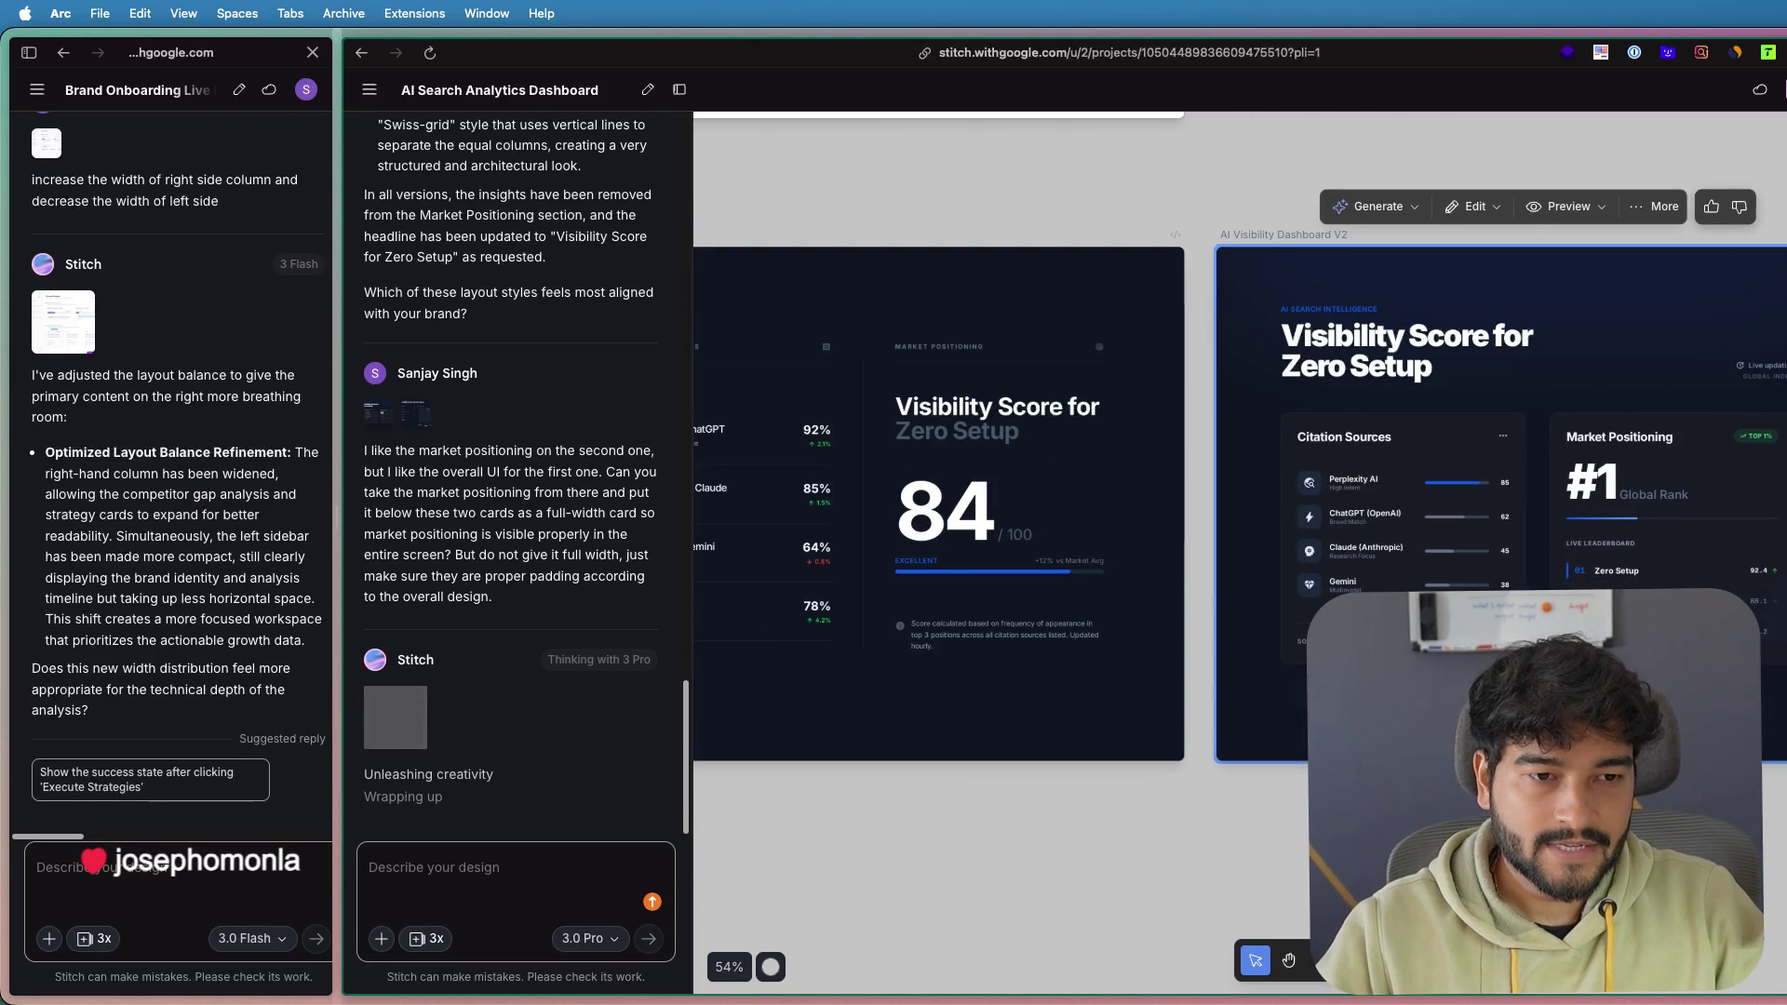
scroll(1240, 465, left, 3)
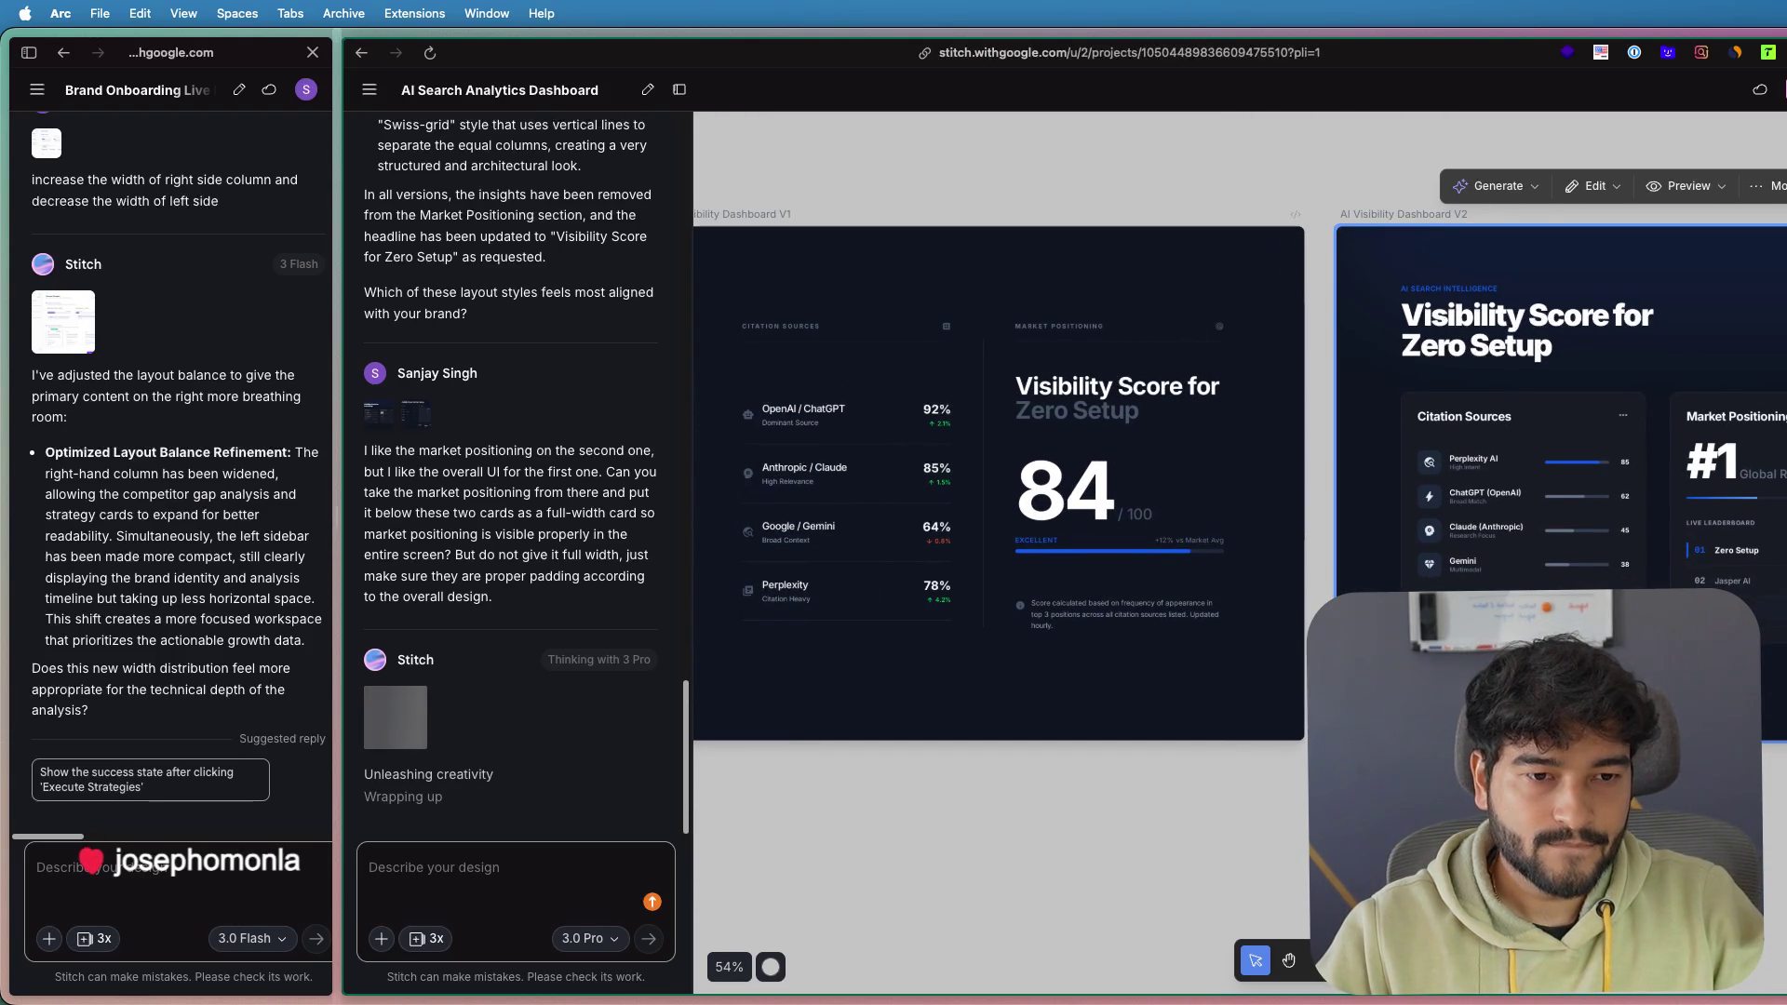
click(819, 430)
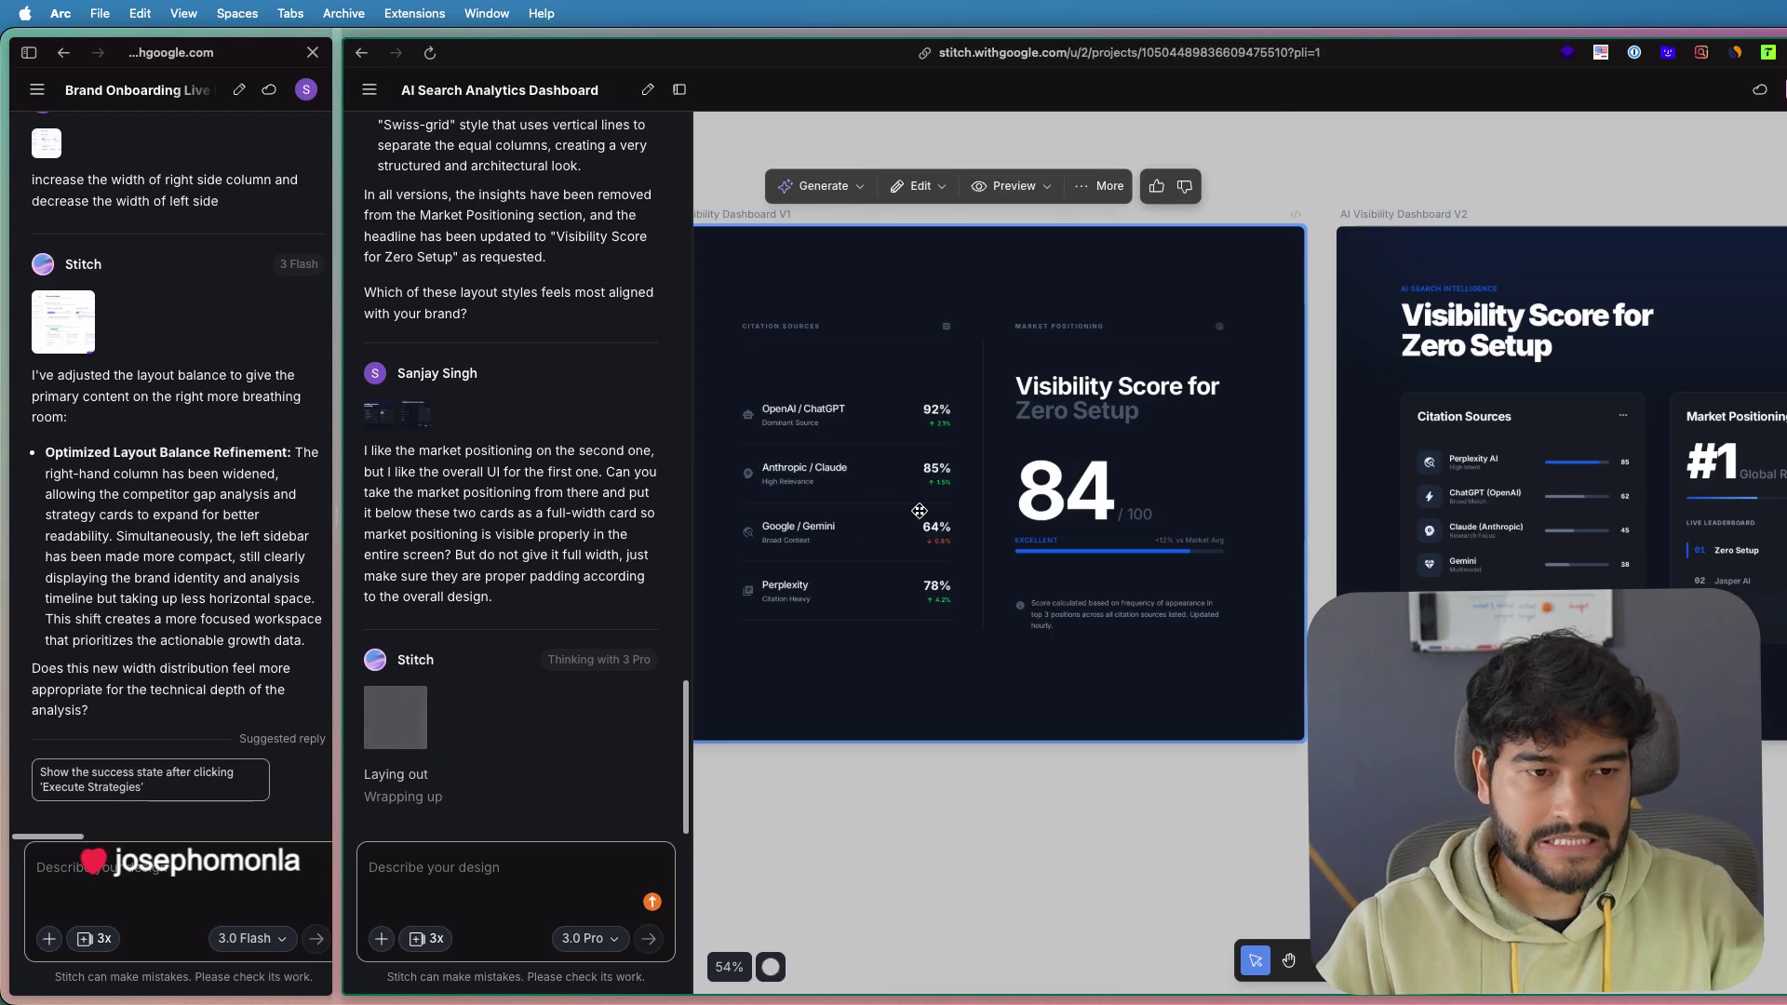
drag(1058, 488, 1125, 465)
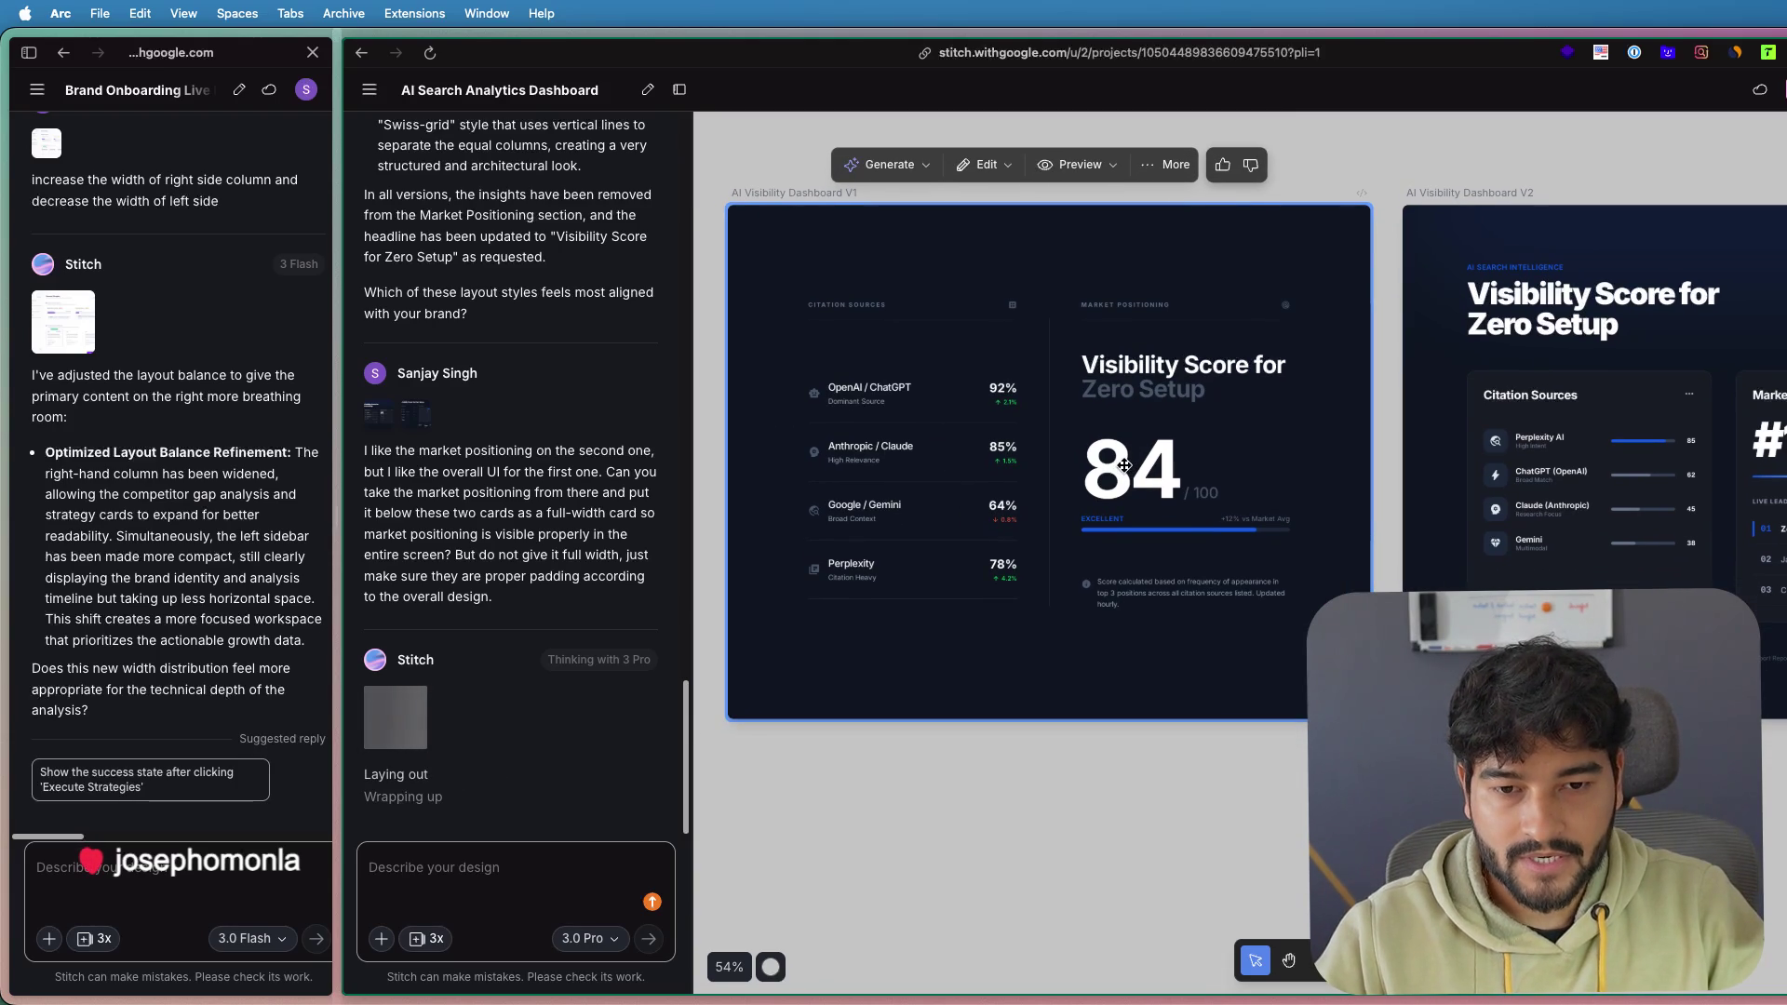
scroll(1124, 465, up, 5)
scroll(1127, 465, down, 4)
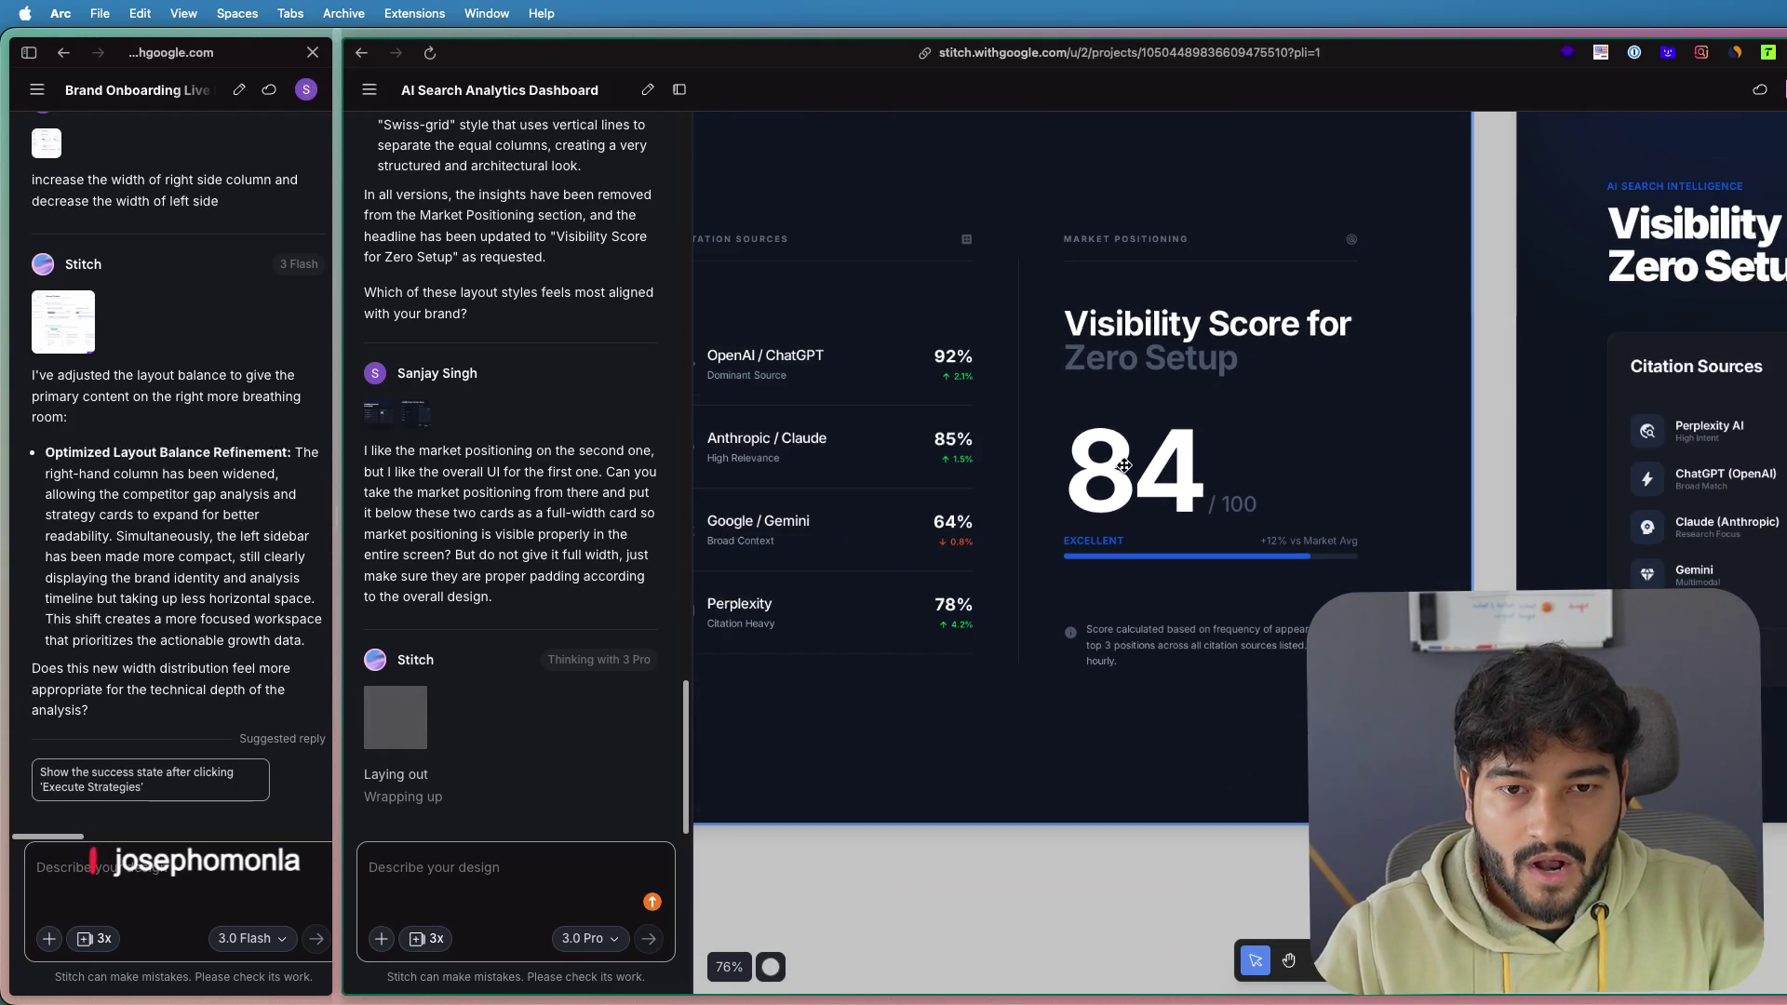
scroll(1193, 309, up, 4)
scroll(1163, 260, down, 5)
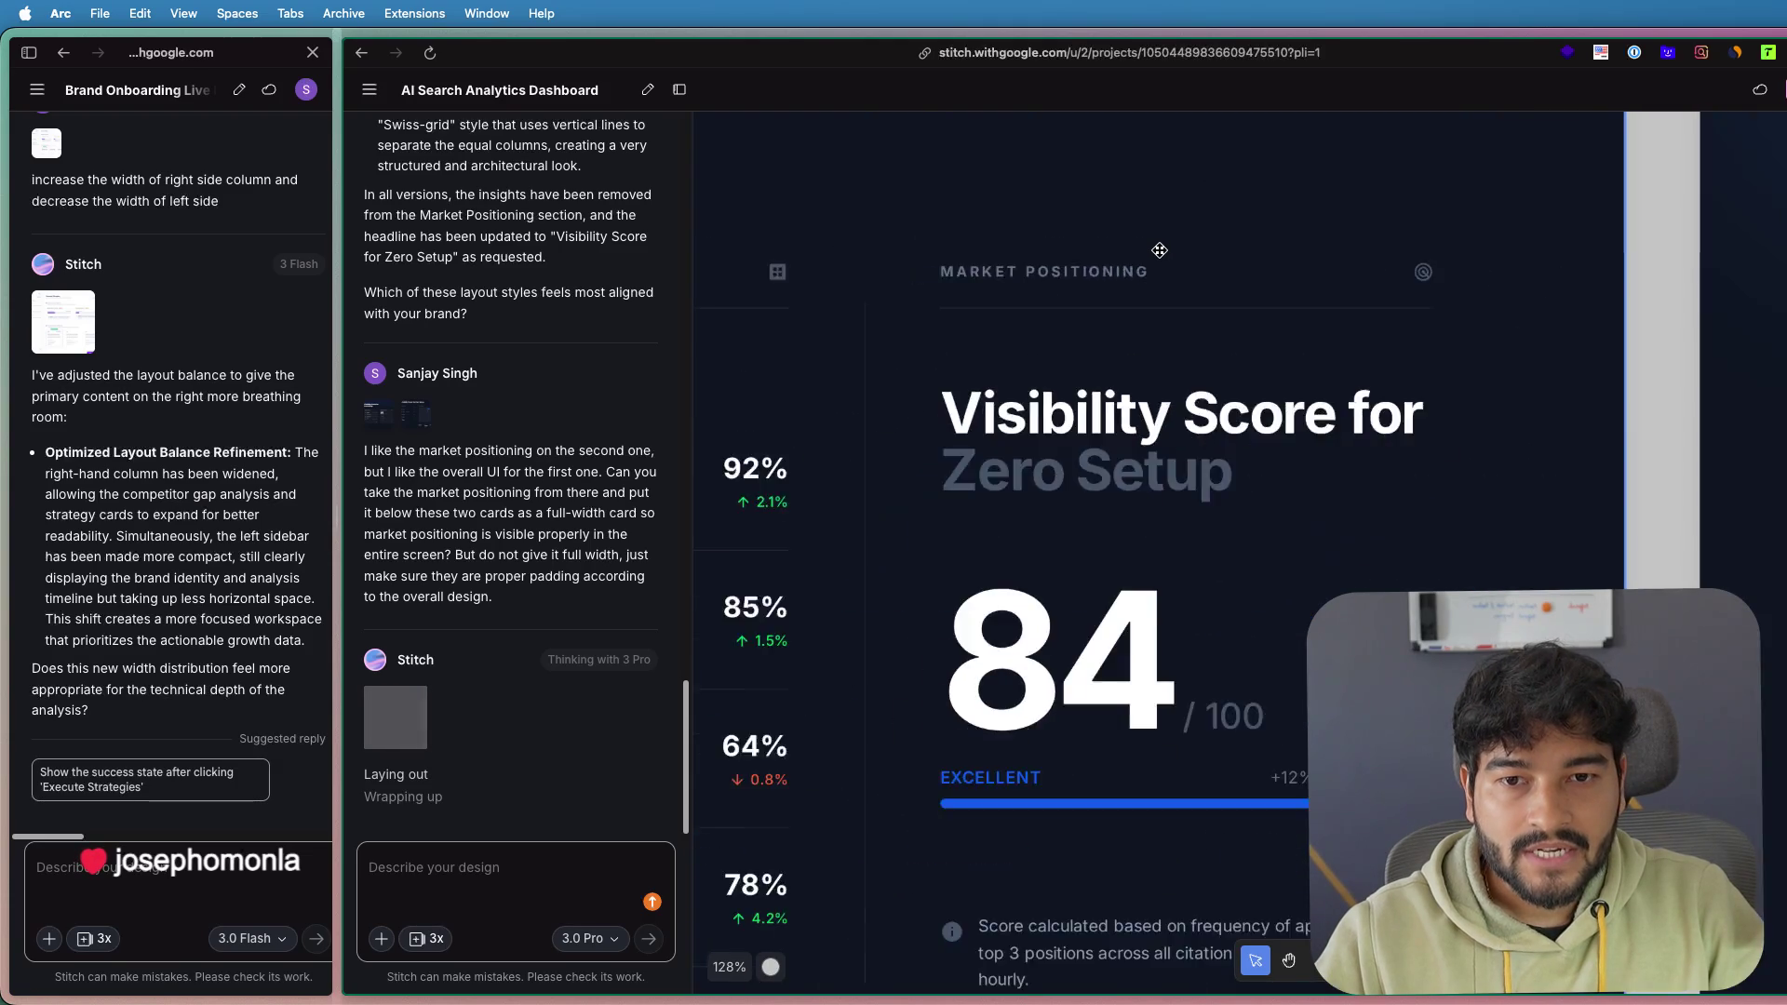
scroll(1164, 261, down, 2)
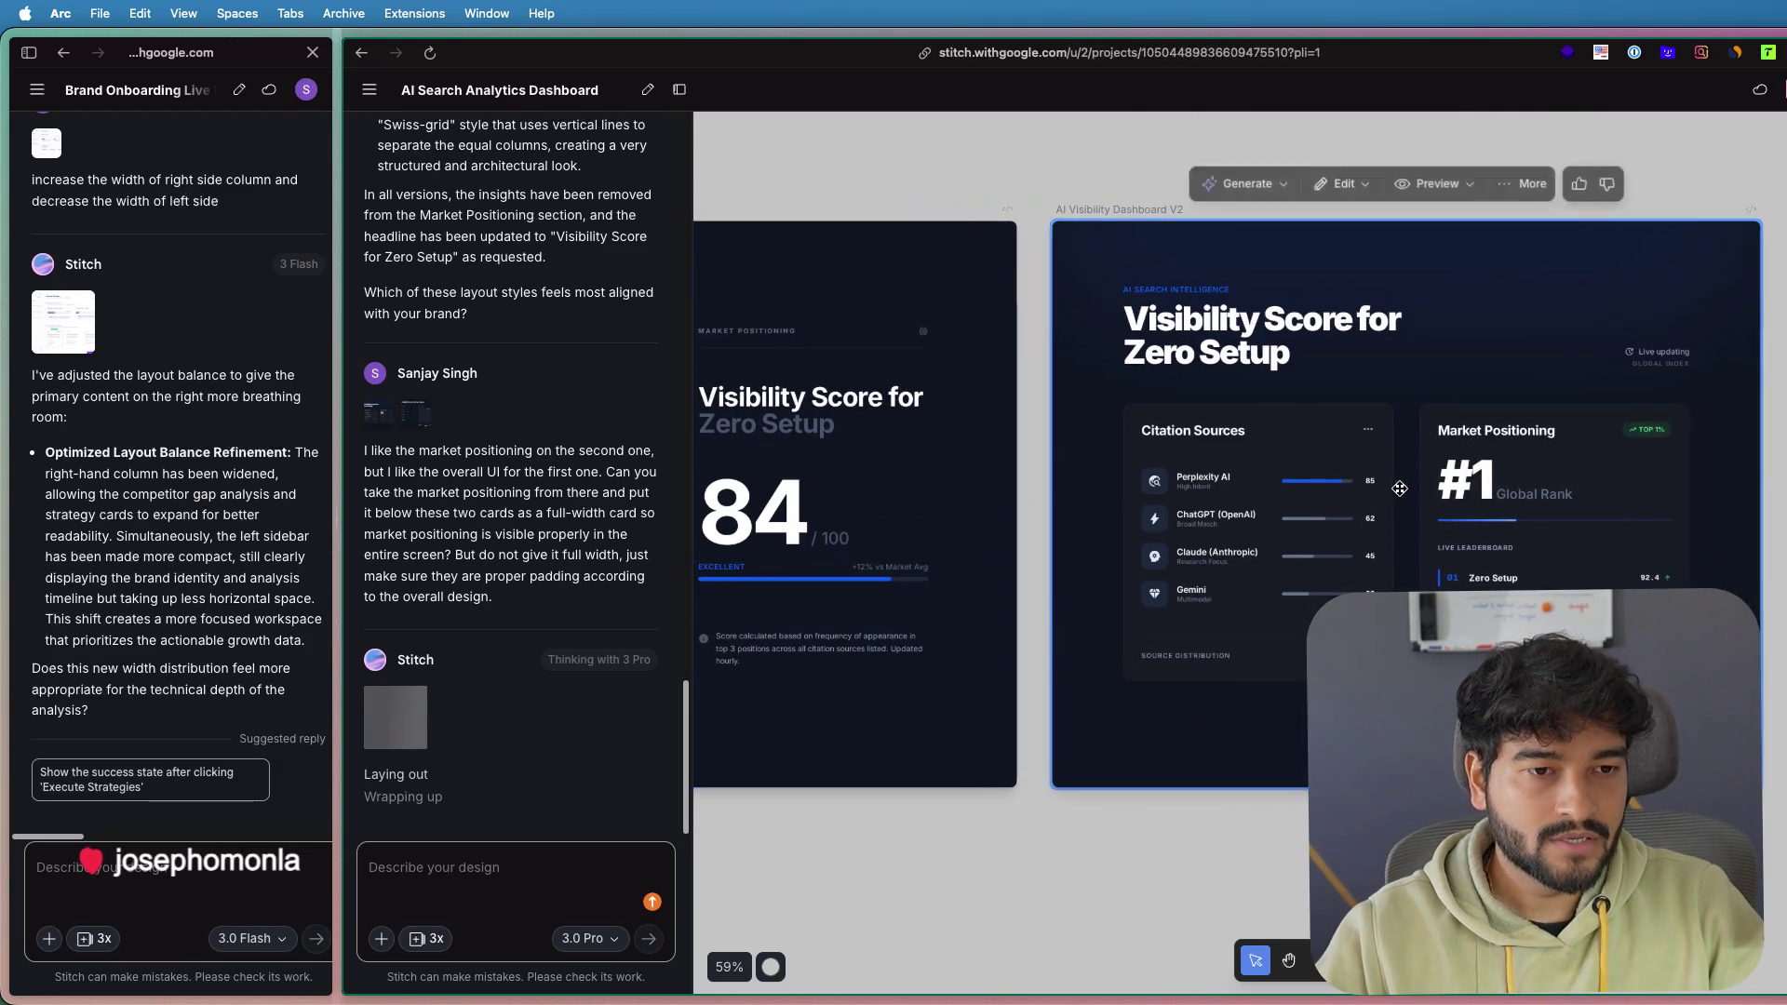
scroll(1386, 491, right, 5)
scroll(1387, 491, right, 3)
scroll(1281, 493, left, 4)
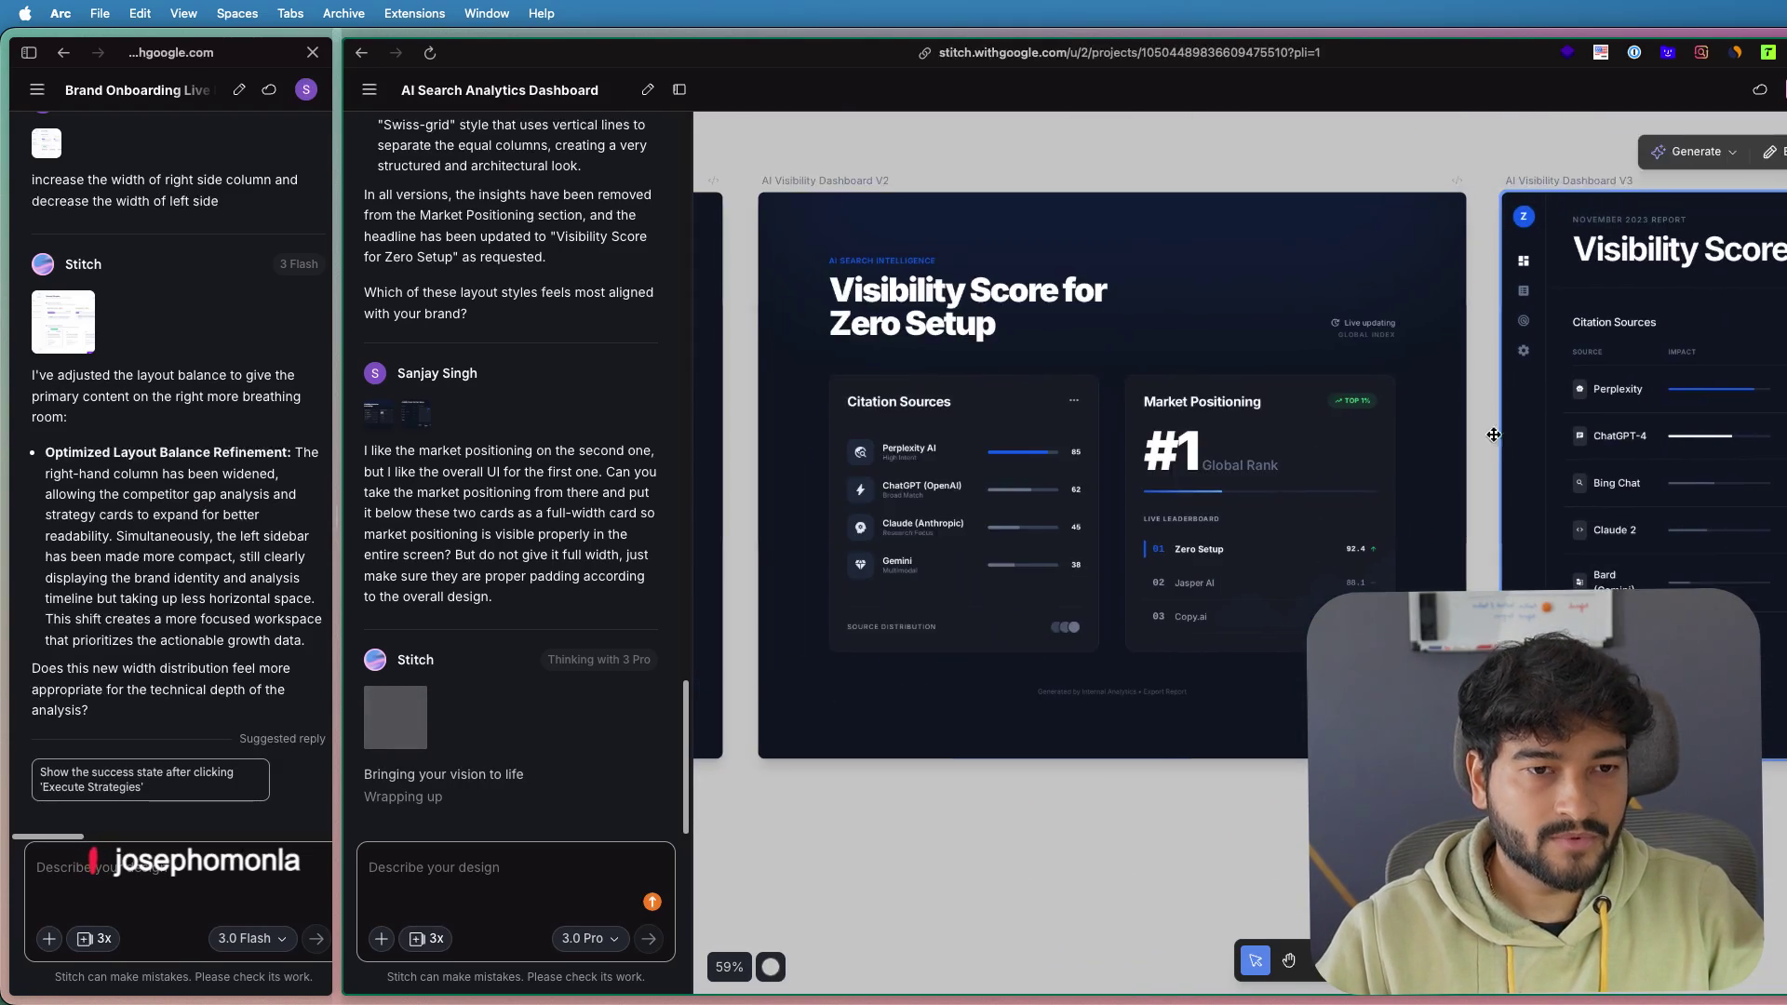
scroll(1350, 465, left, 5)
scroll(1425, 433, left, 4)
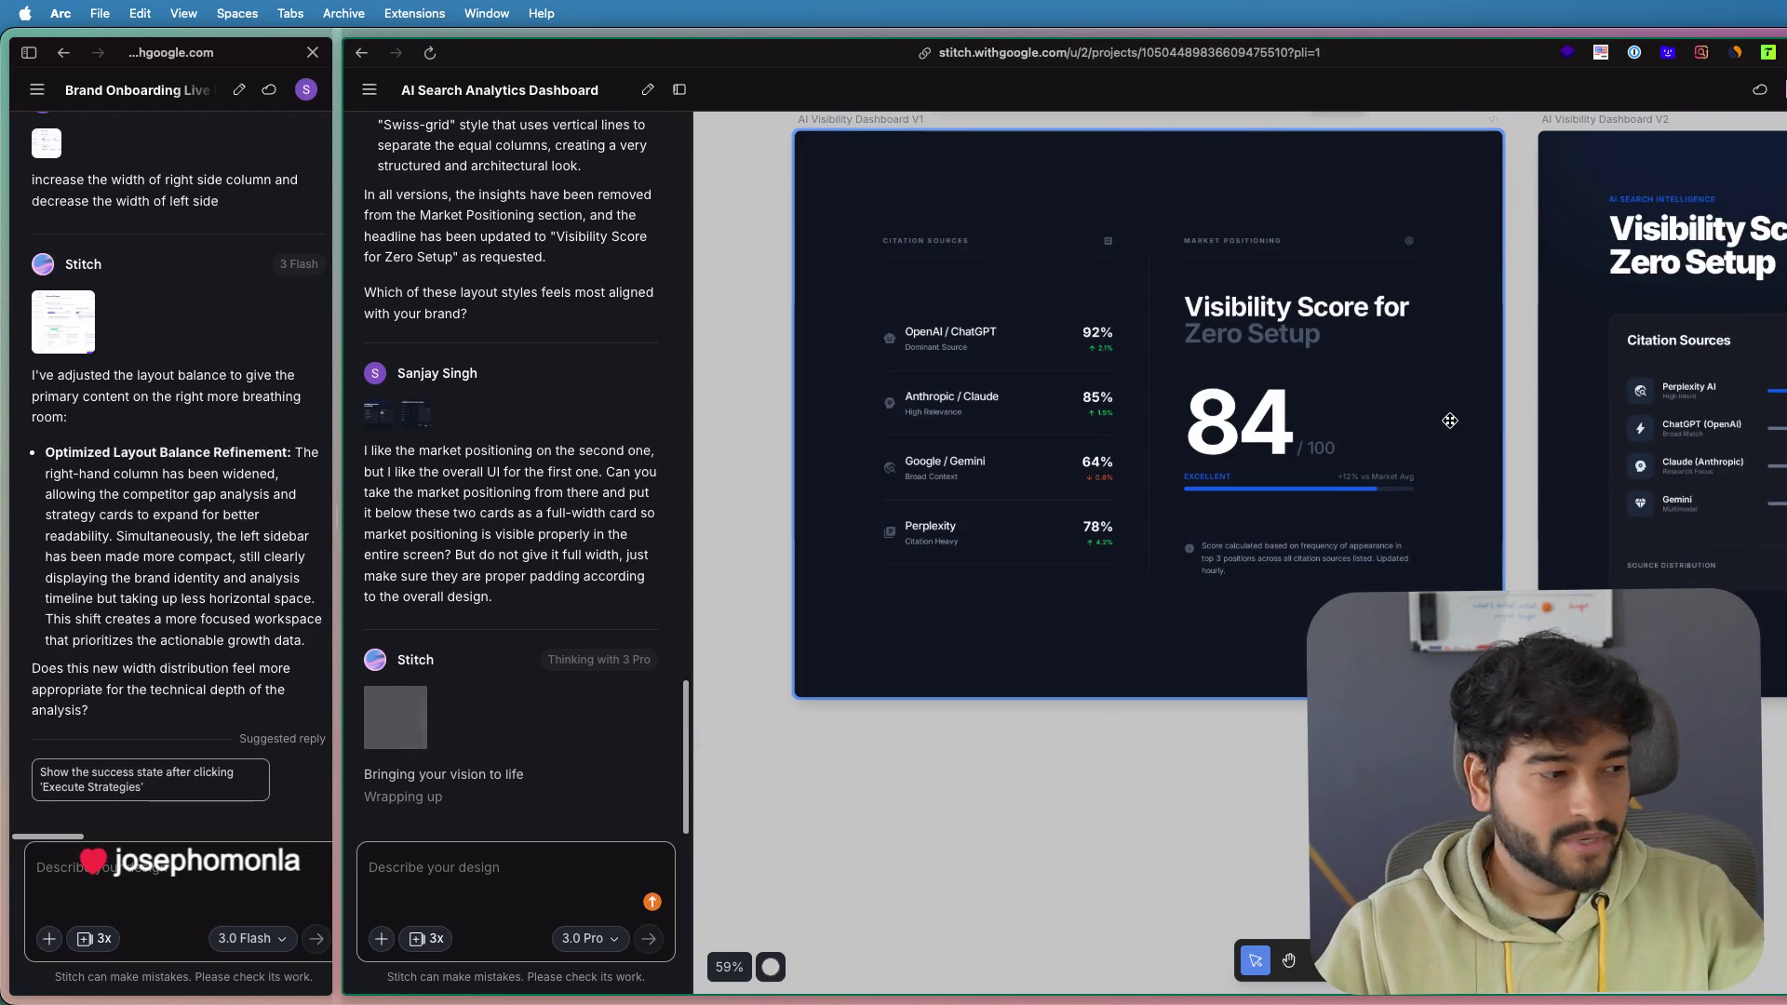
drag(1450, 421, 1142, 451)
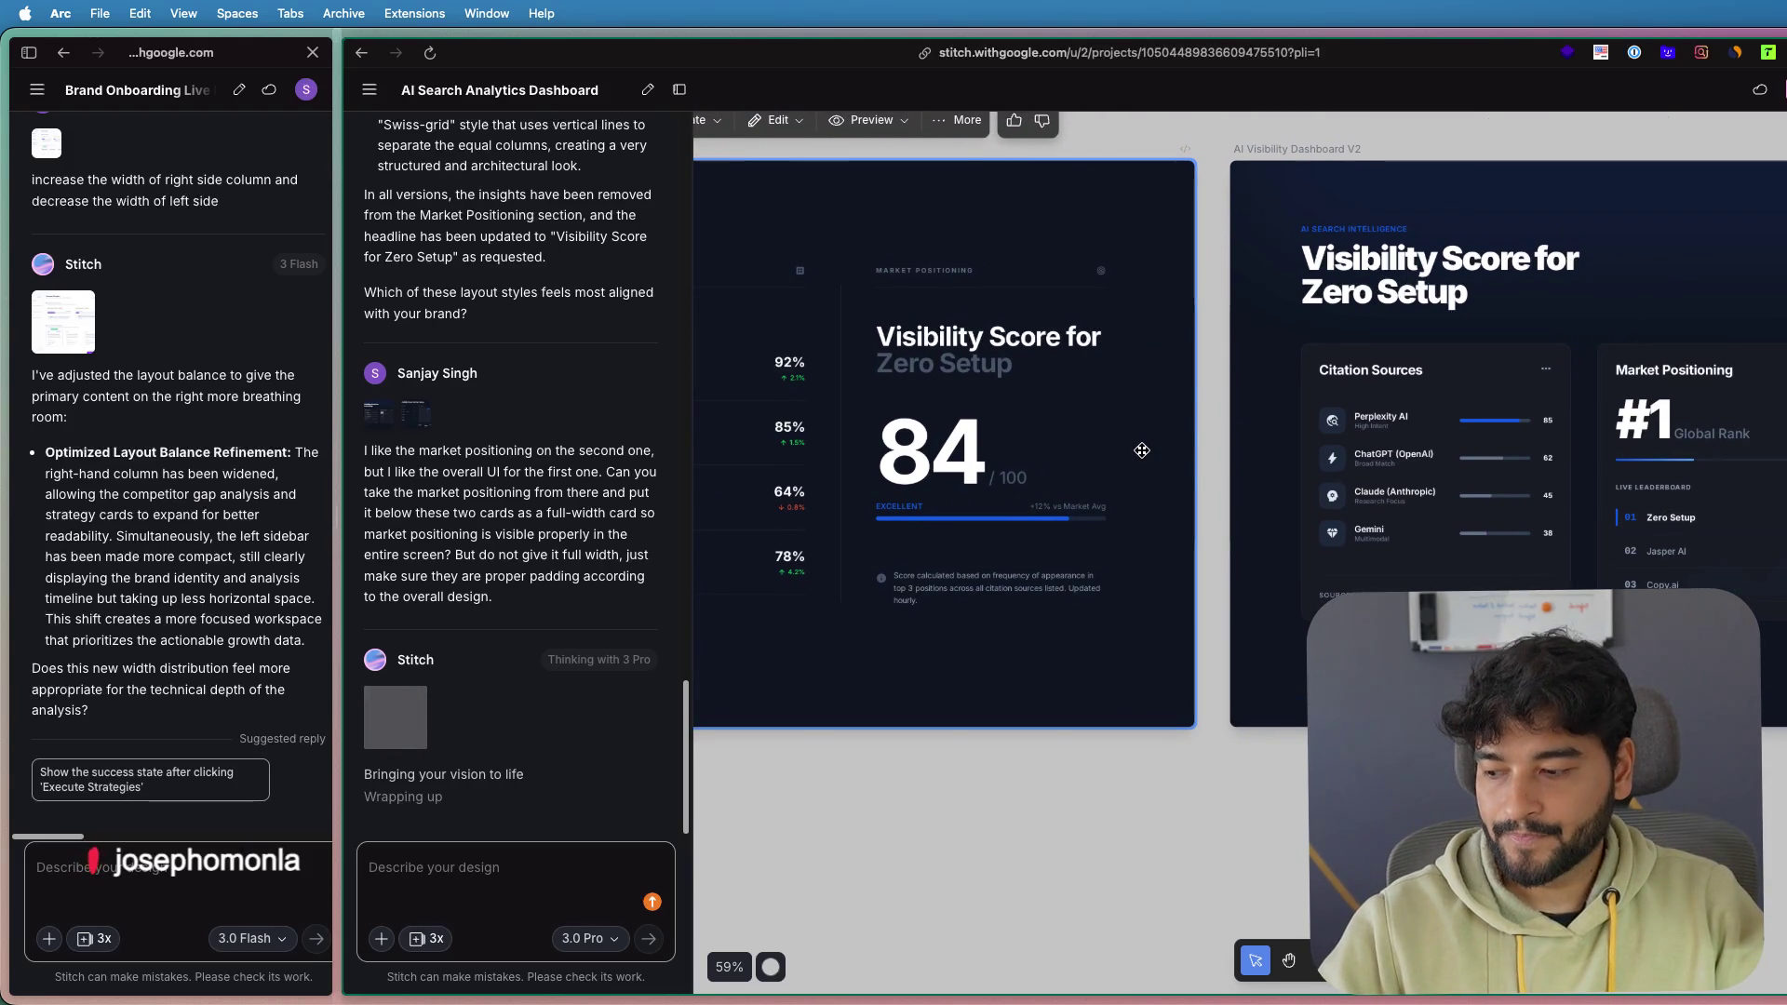
drag(1365, 465, 1114, 500)
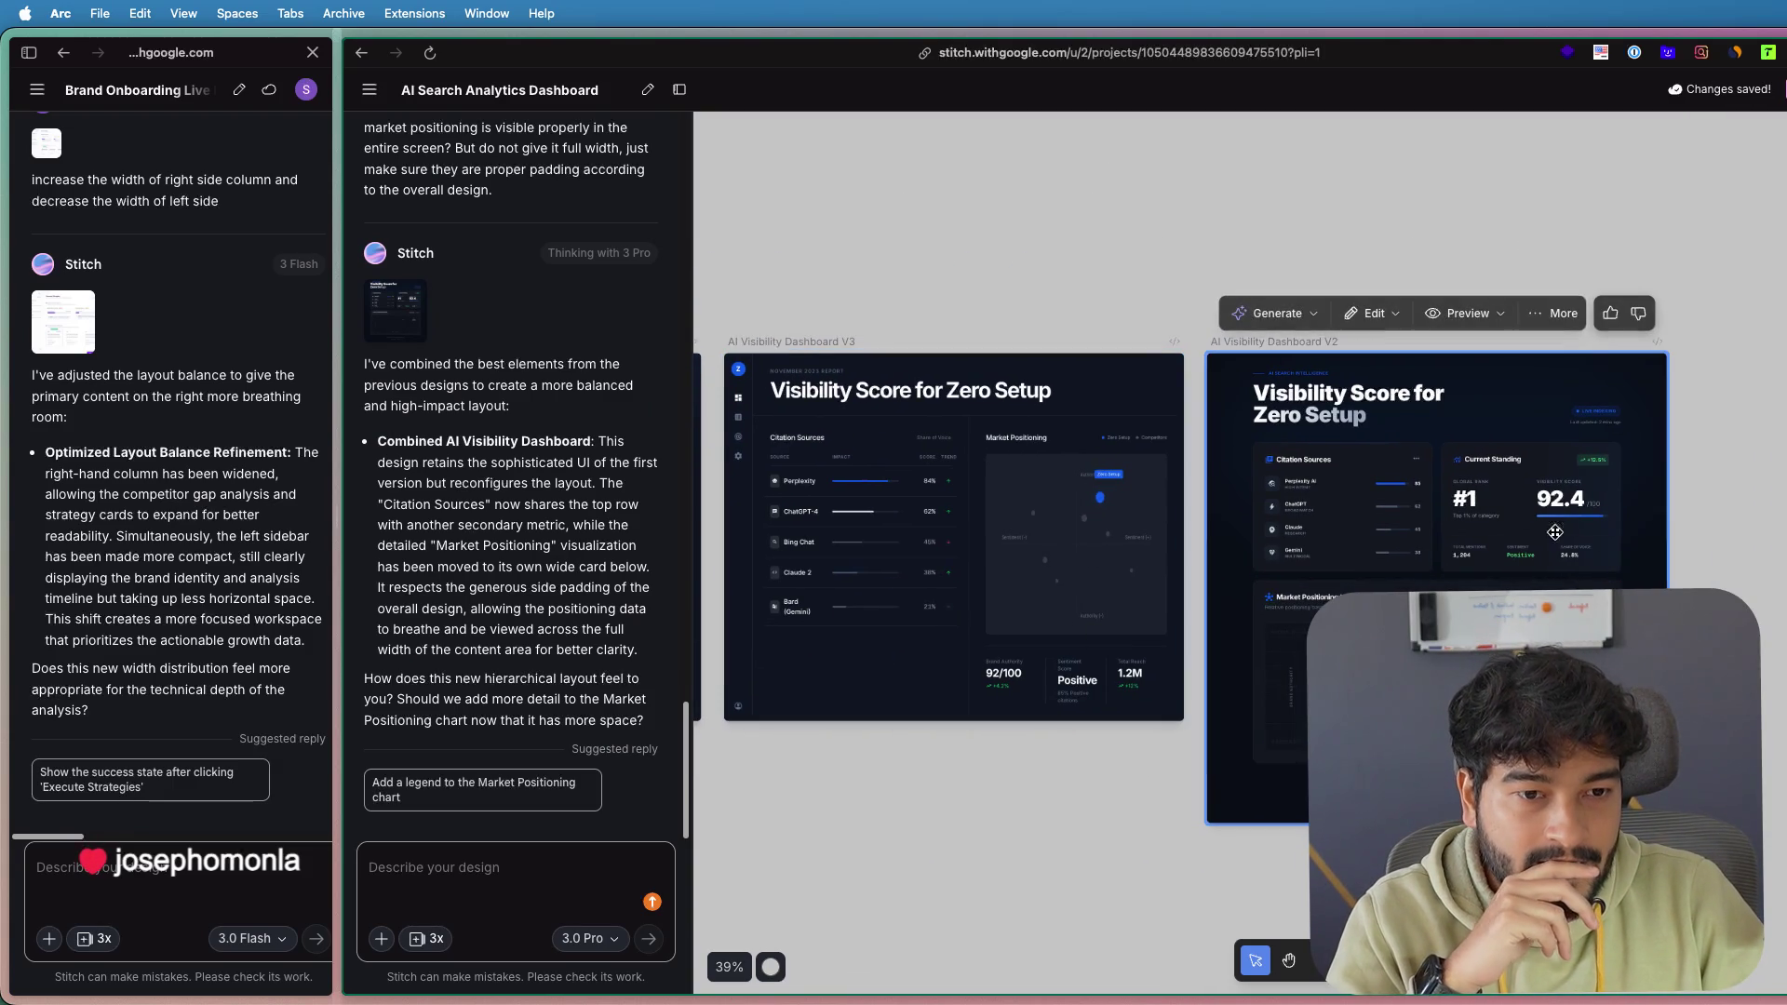
- Scroll through the combined dashboard showing Current Standing's #1 rank and 92.4/100 visibility score
scroll(1701, 581, down, 3)
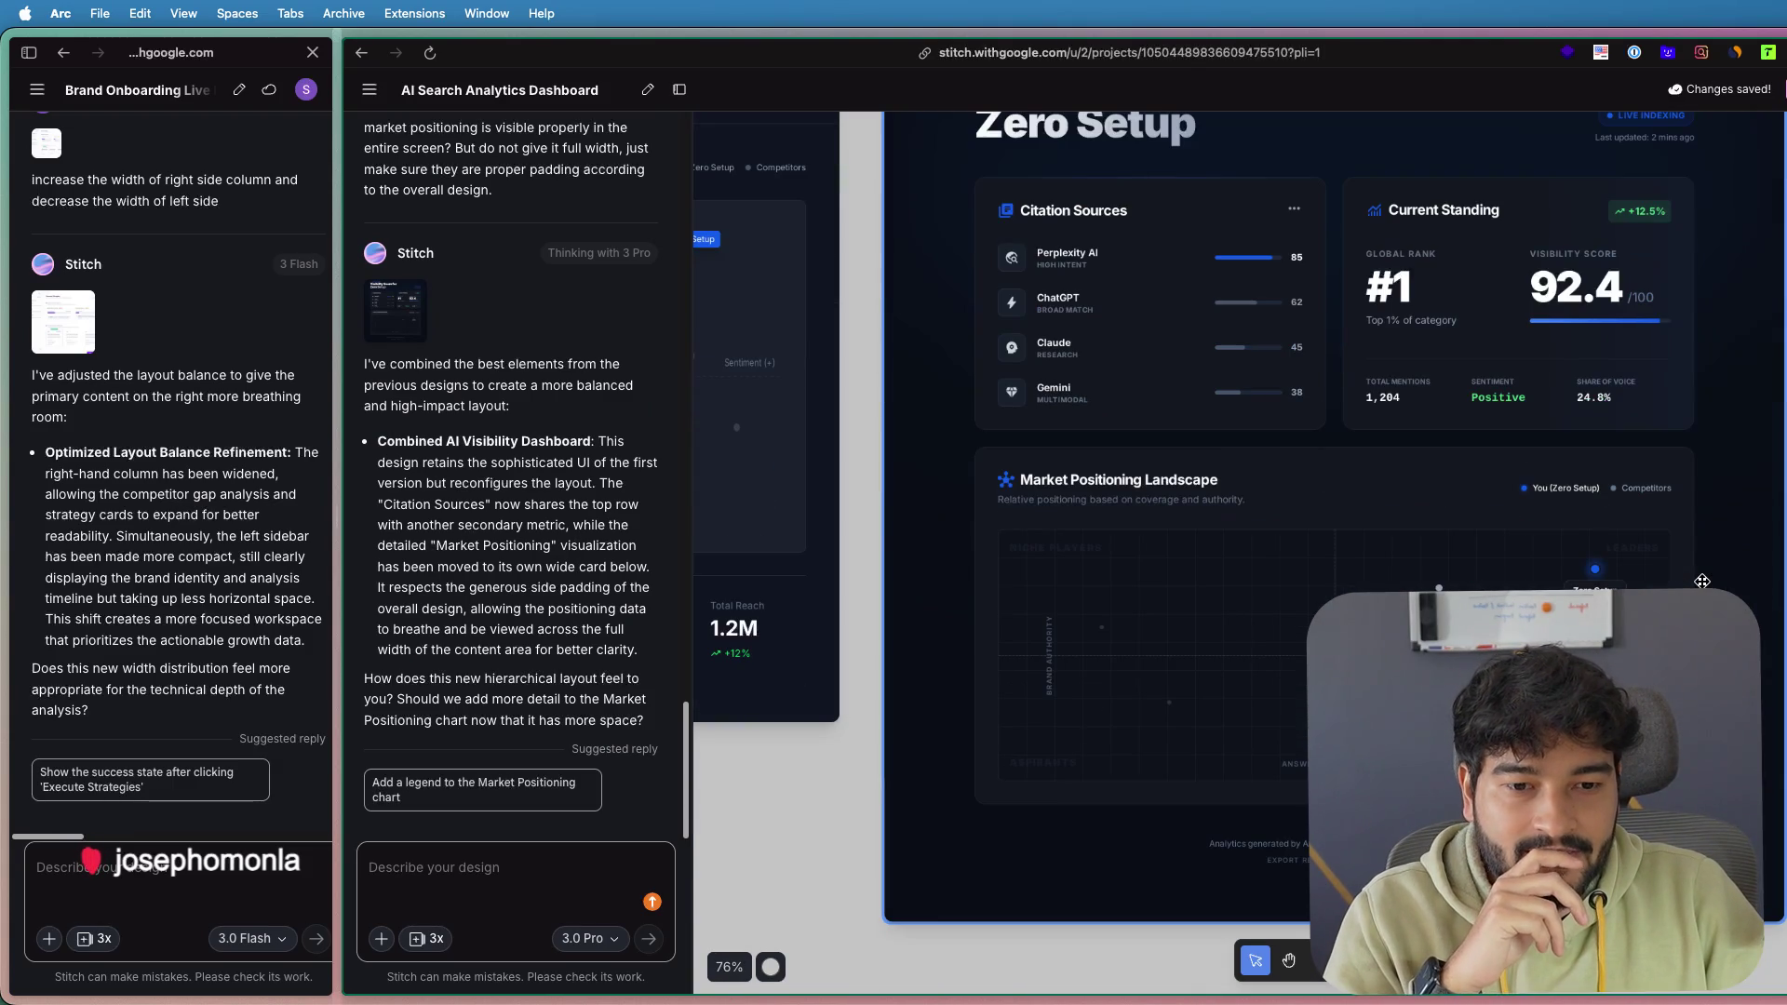
scroll(1645, 588, up, 2)
scroll(1645, 589, up, 3)
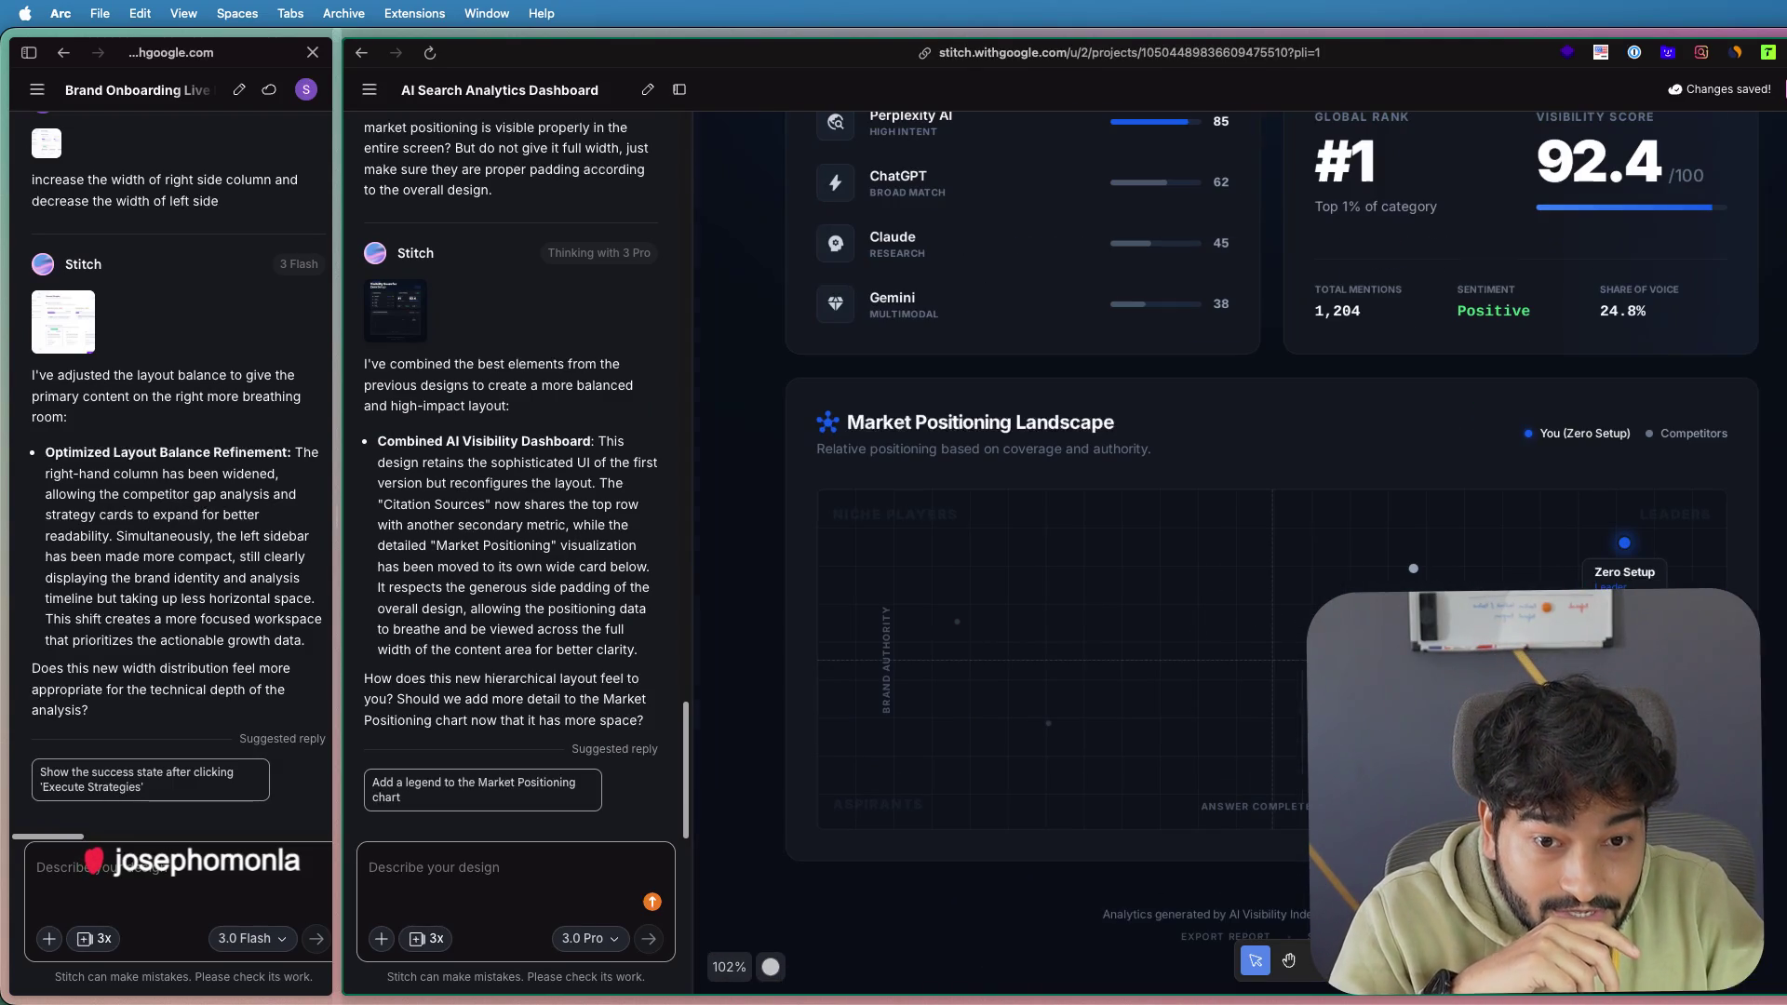
scroll(1527, 619, down, 1)
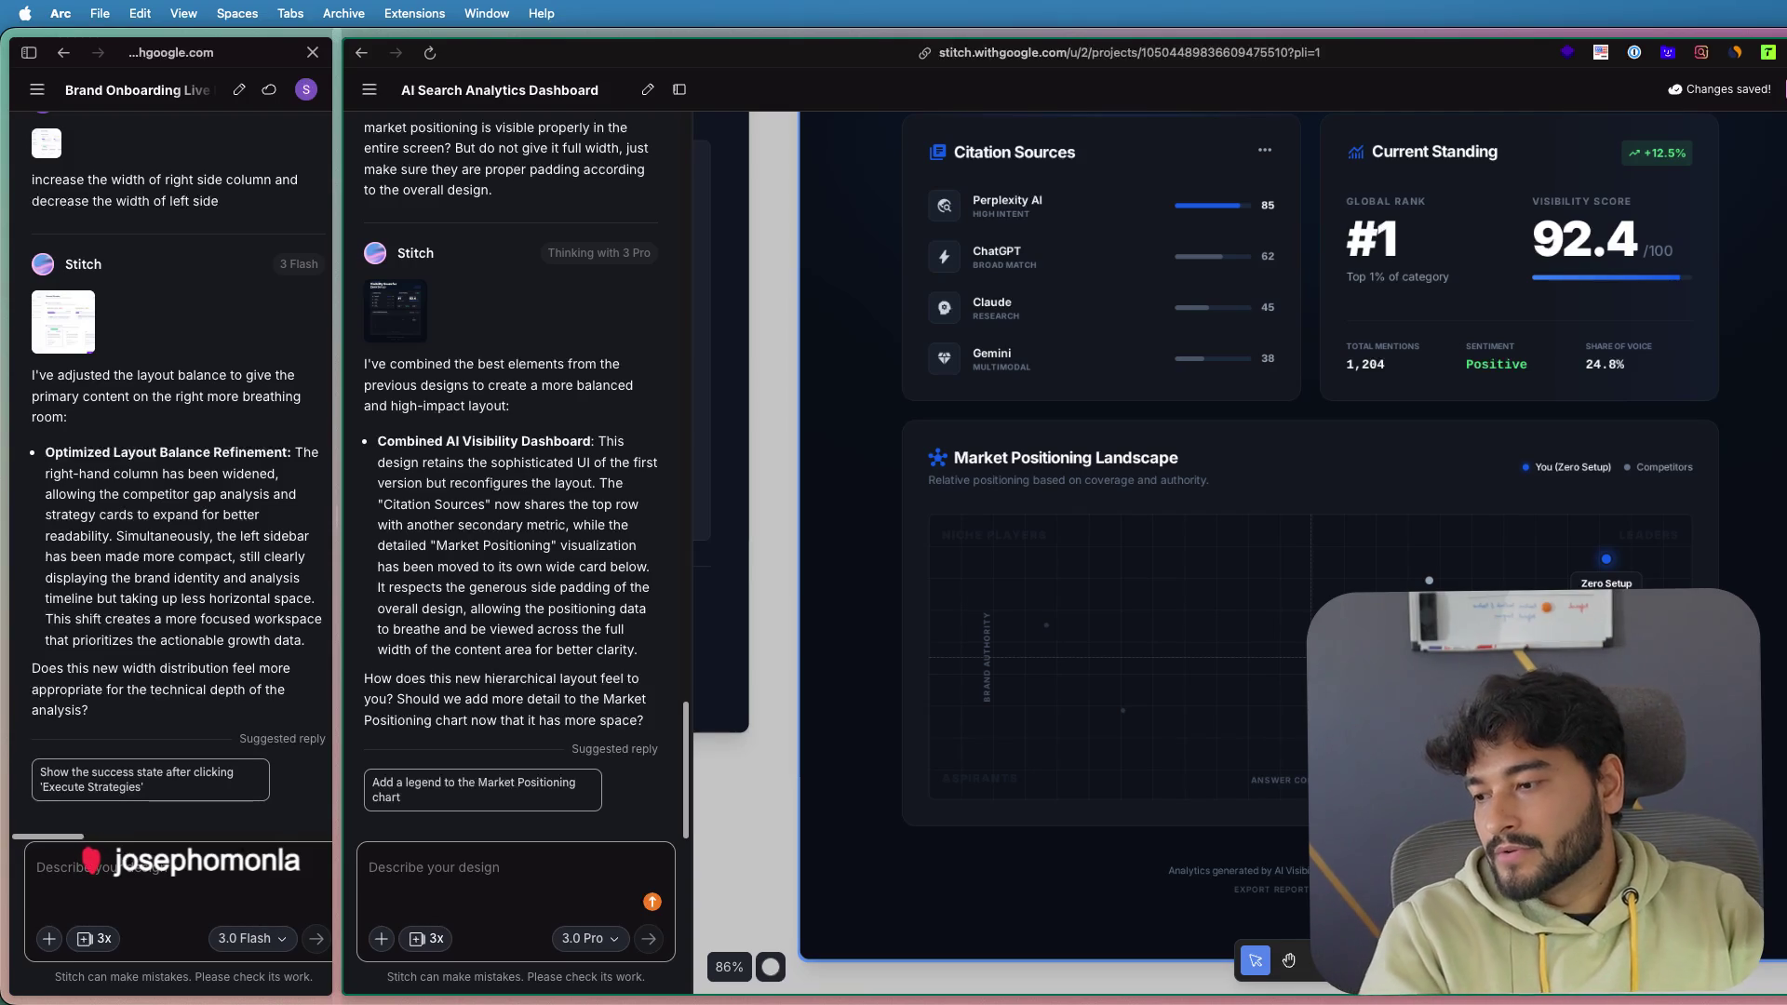
scroll(1501, 637, down, 3)
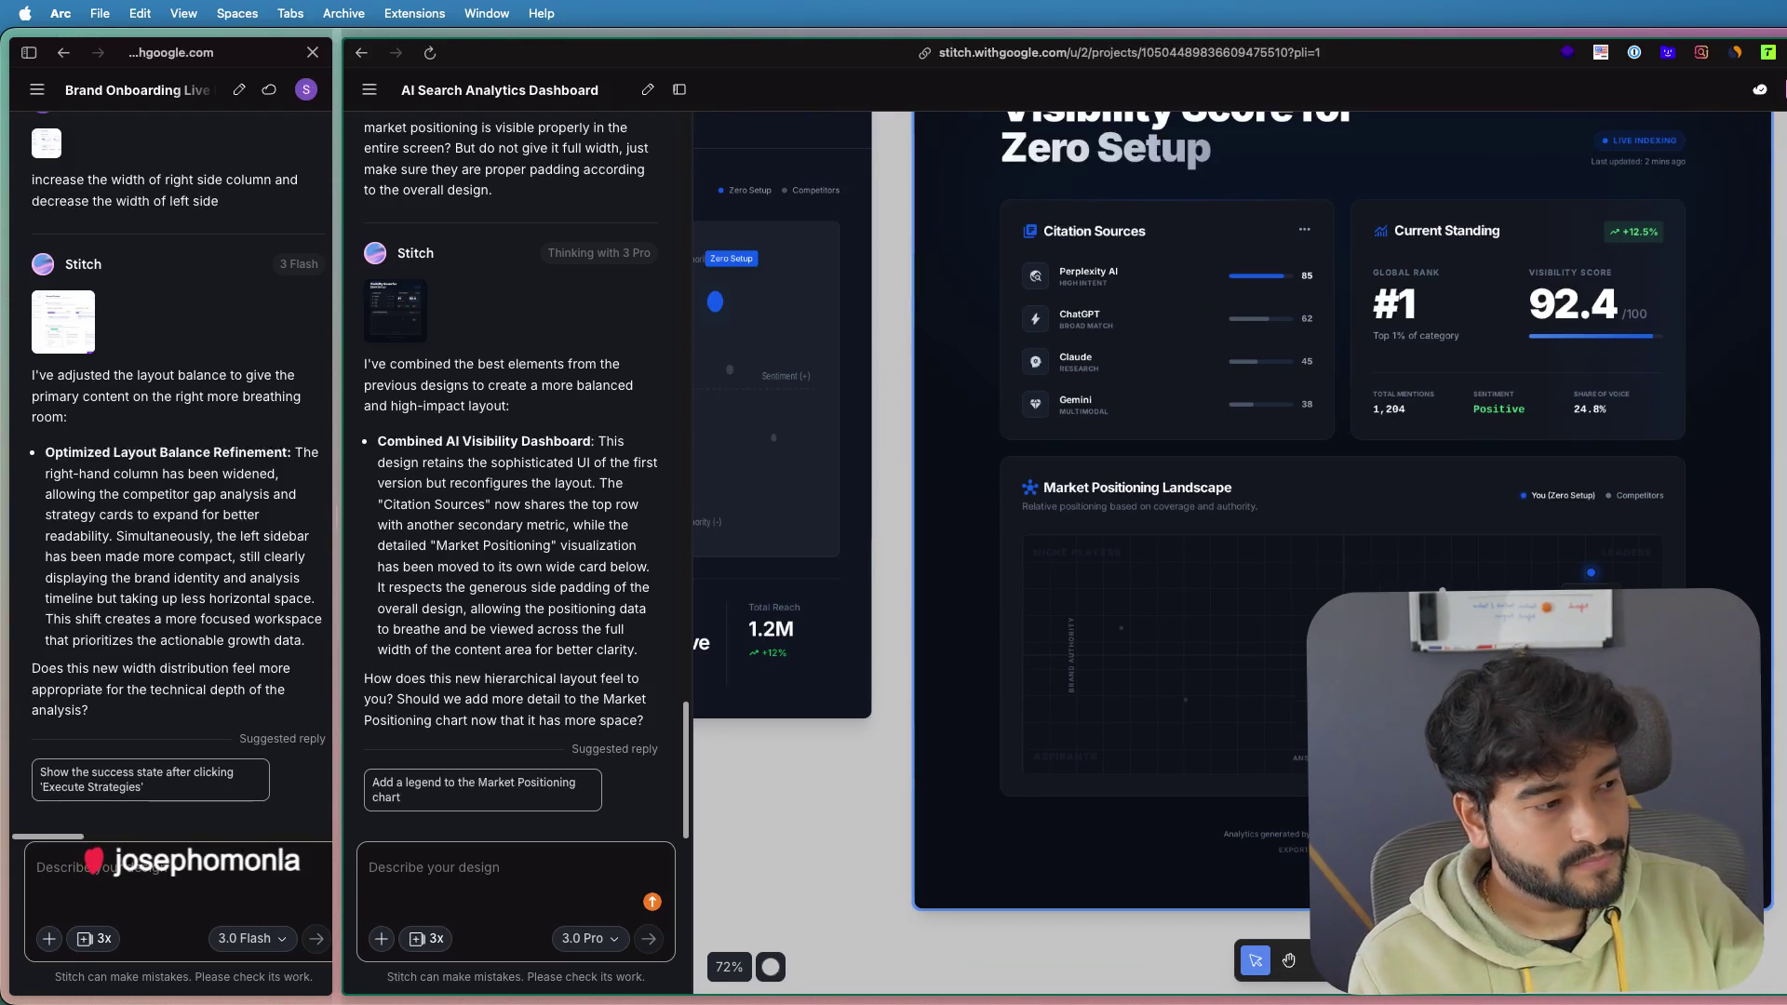
scroll(1476, 577, up, 2)
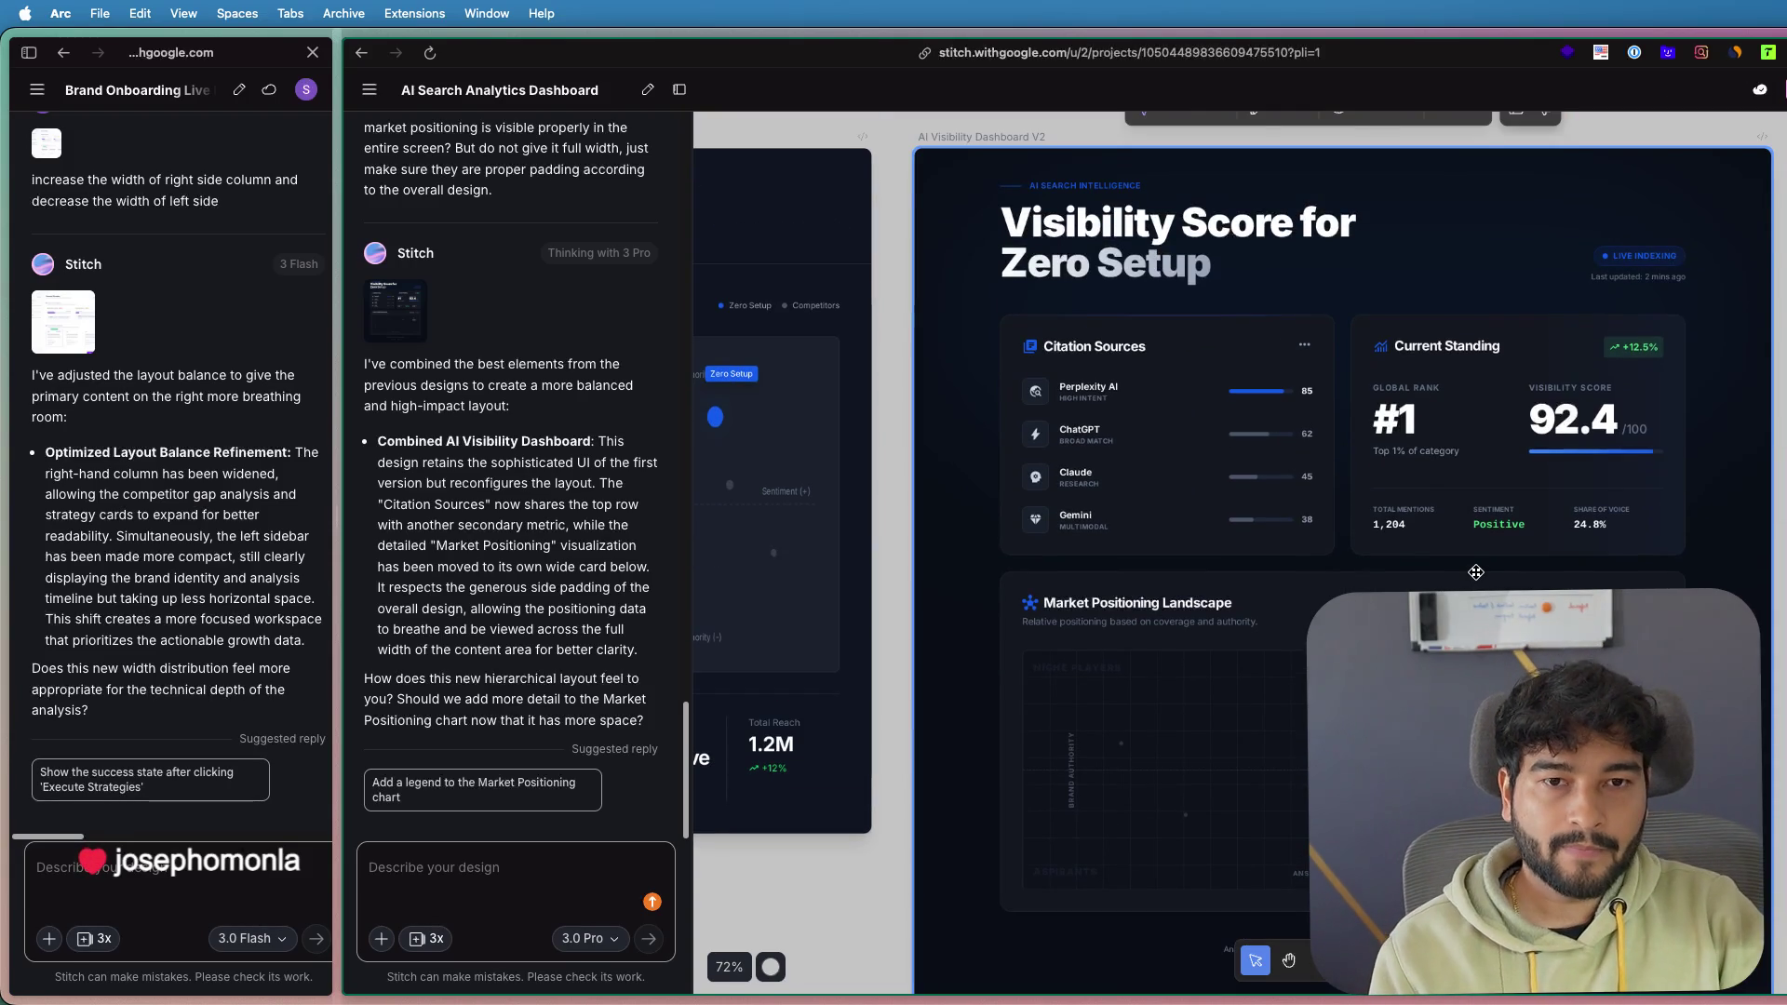
scroll(1476, 572, down, 1)
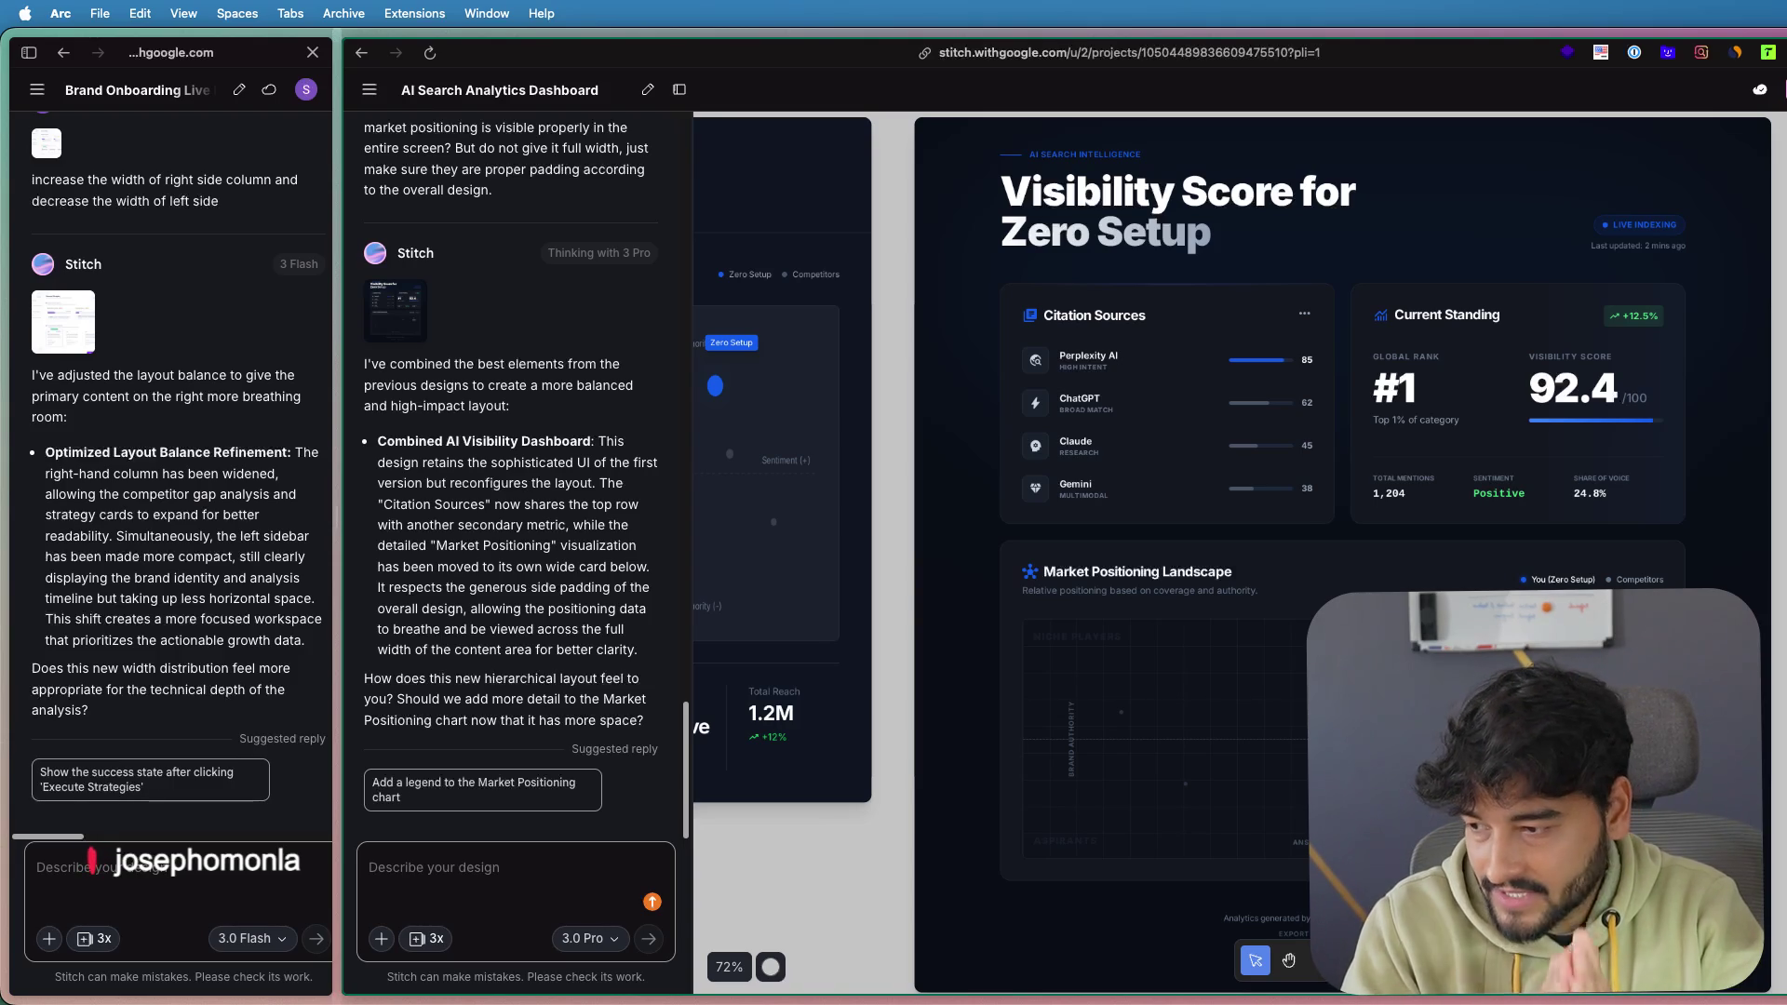
- Request that the Citation Sources card show each major competitor's market share instead
click(968, 622)
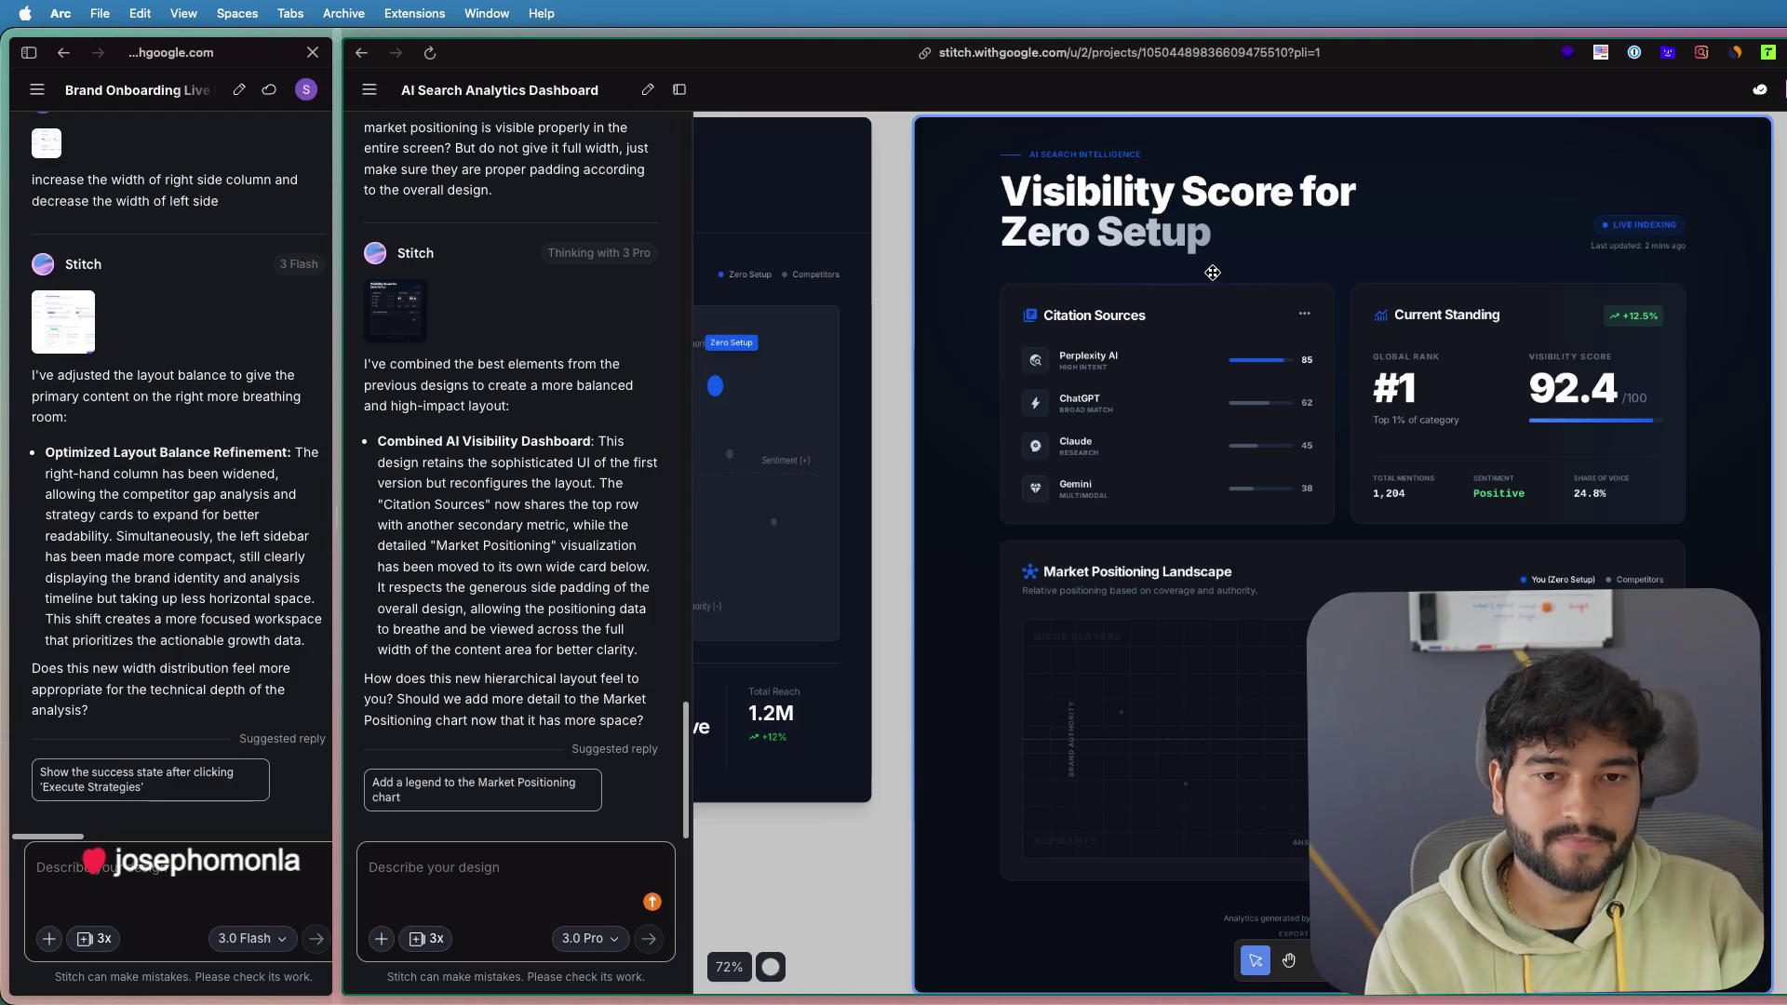
click(437, 882)
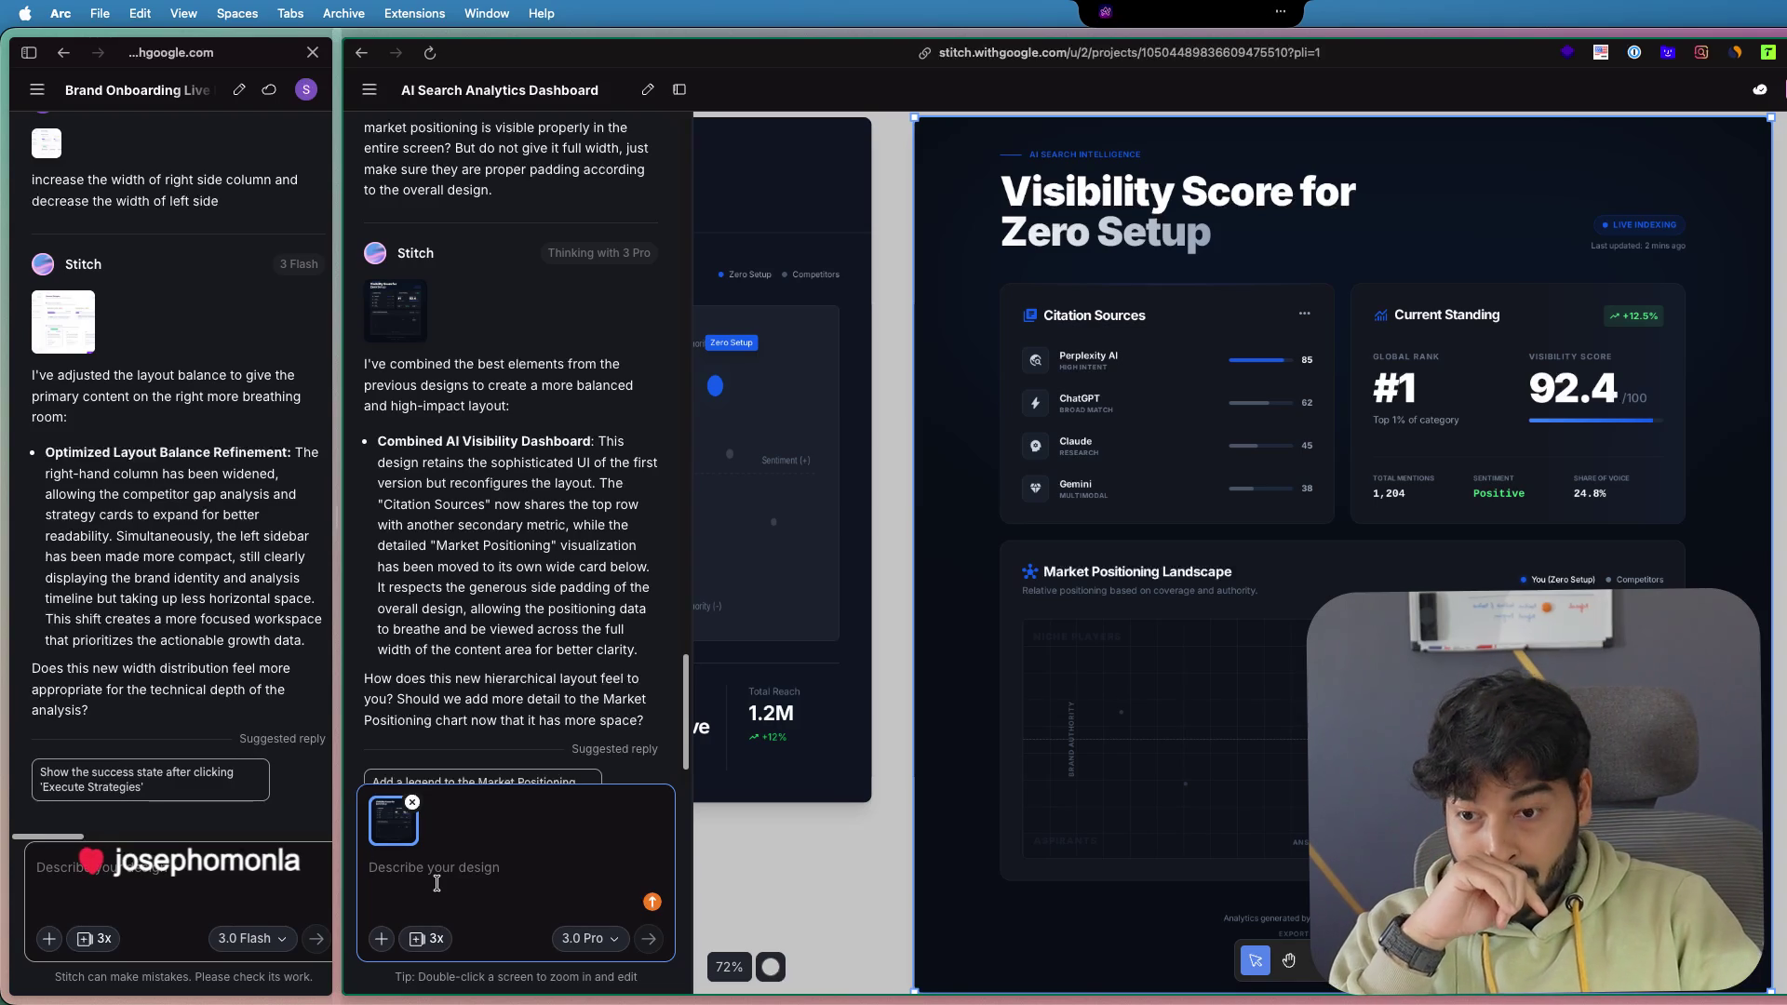
text(On the first card which says "citation sources", instead of "citation sources", can we show competitors, like how much market share each competitor is taking? Like major competitors are taking.)
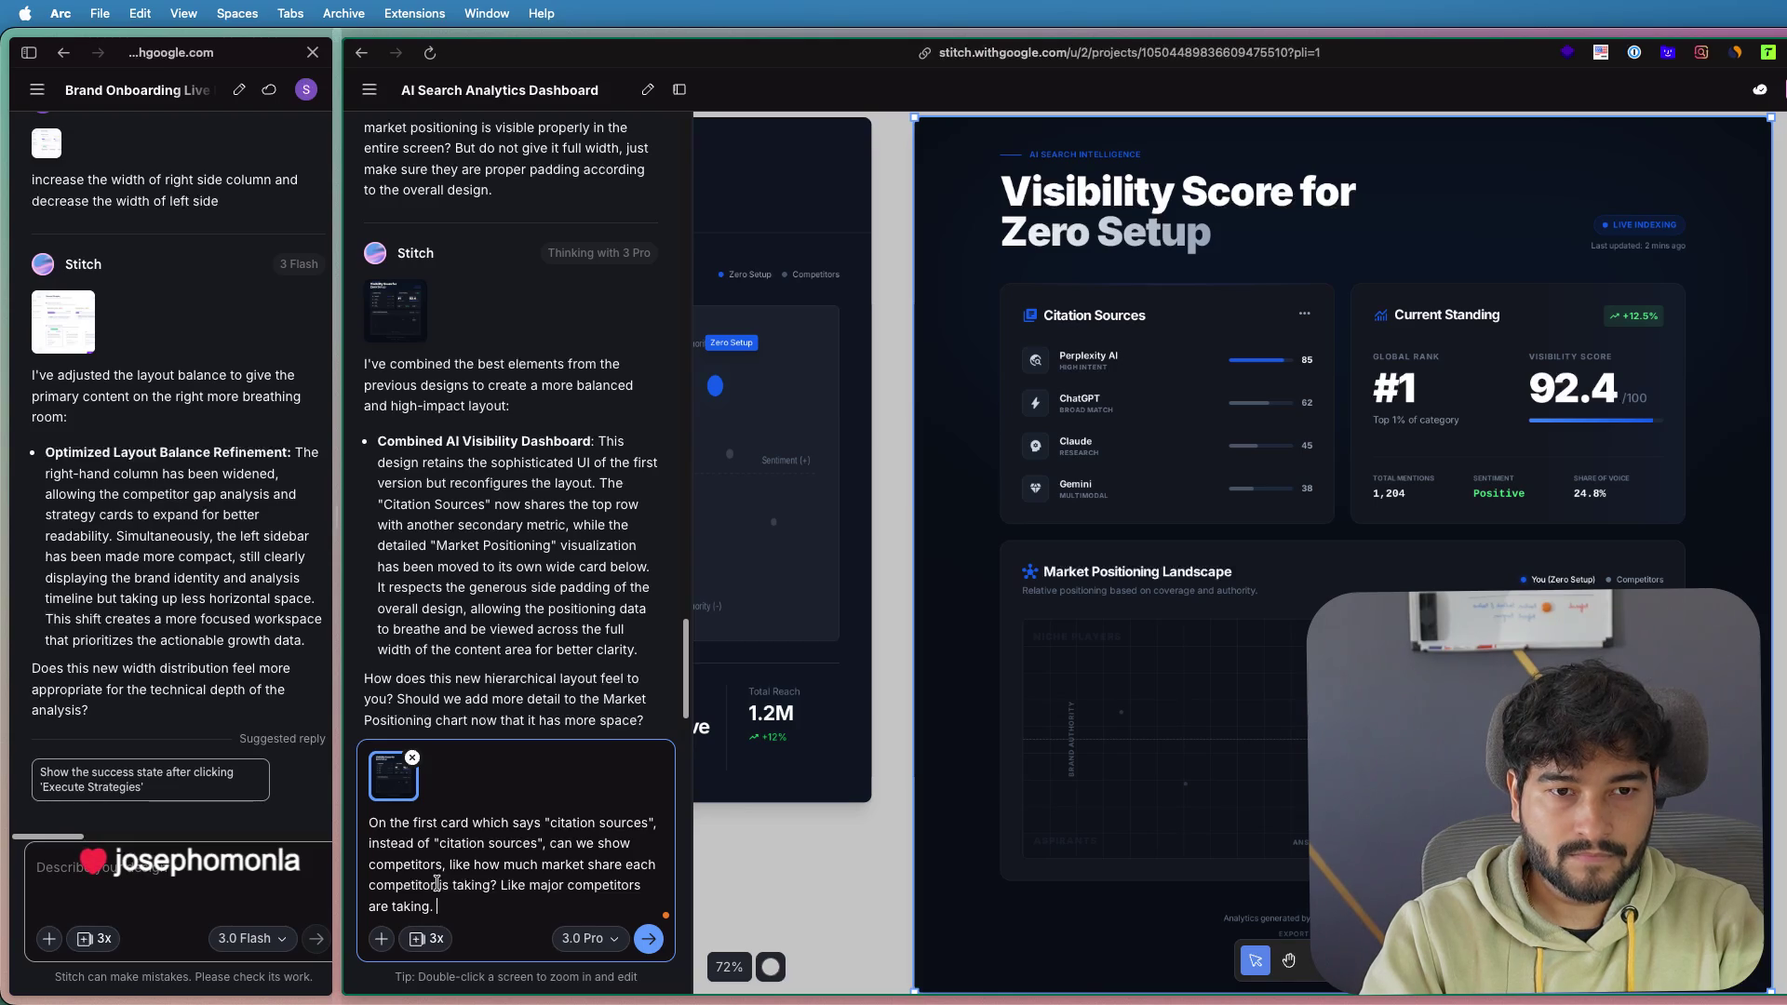
key(fn)
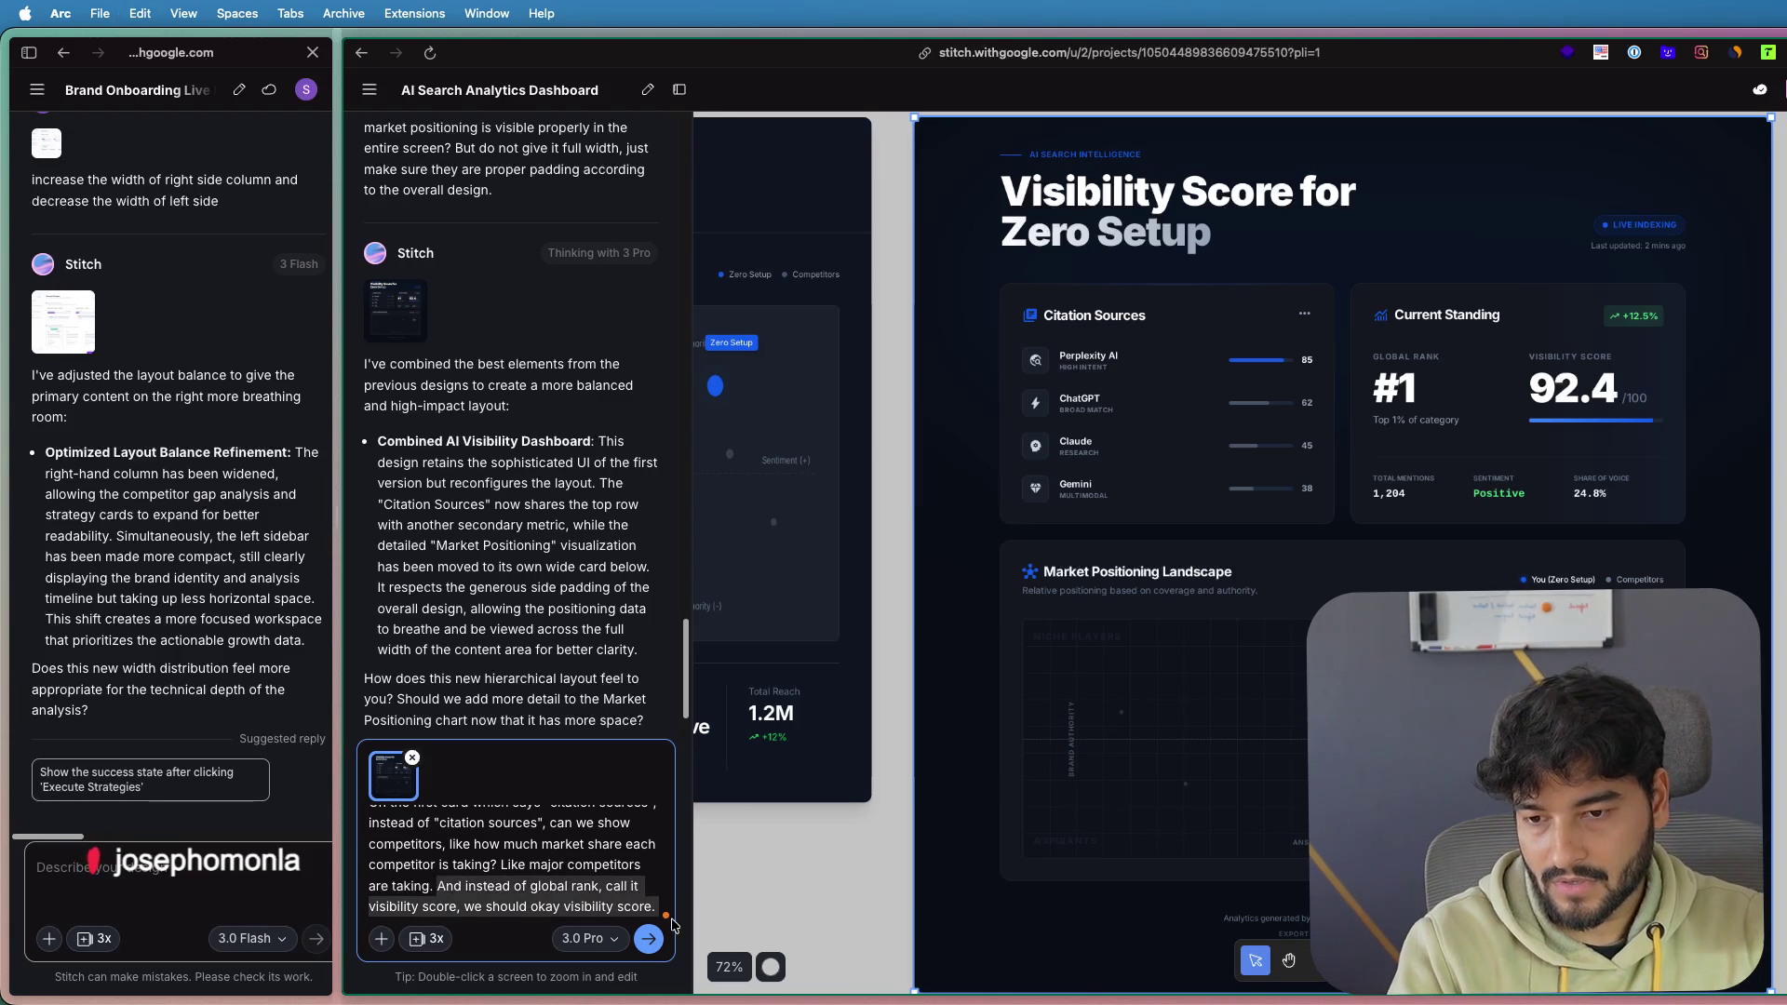
key(super+z)
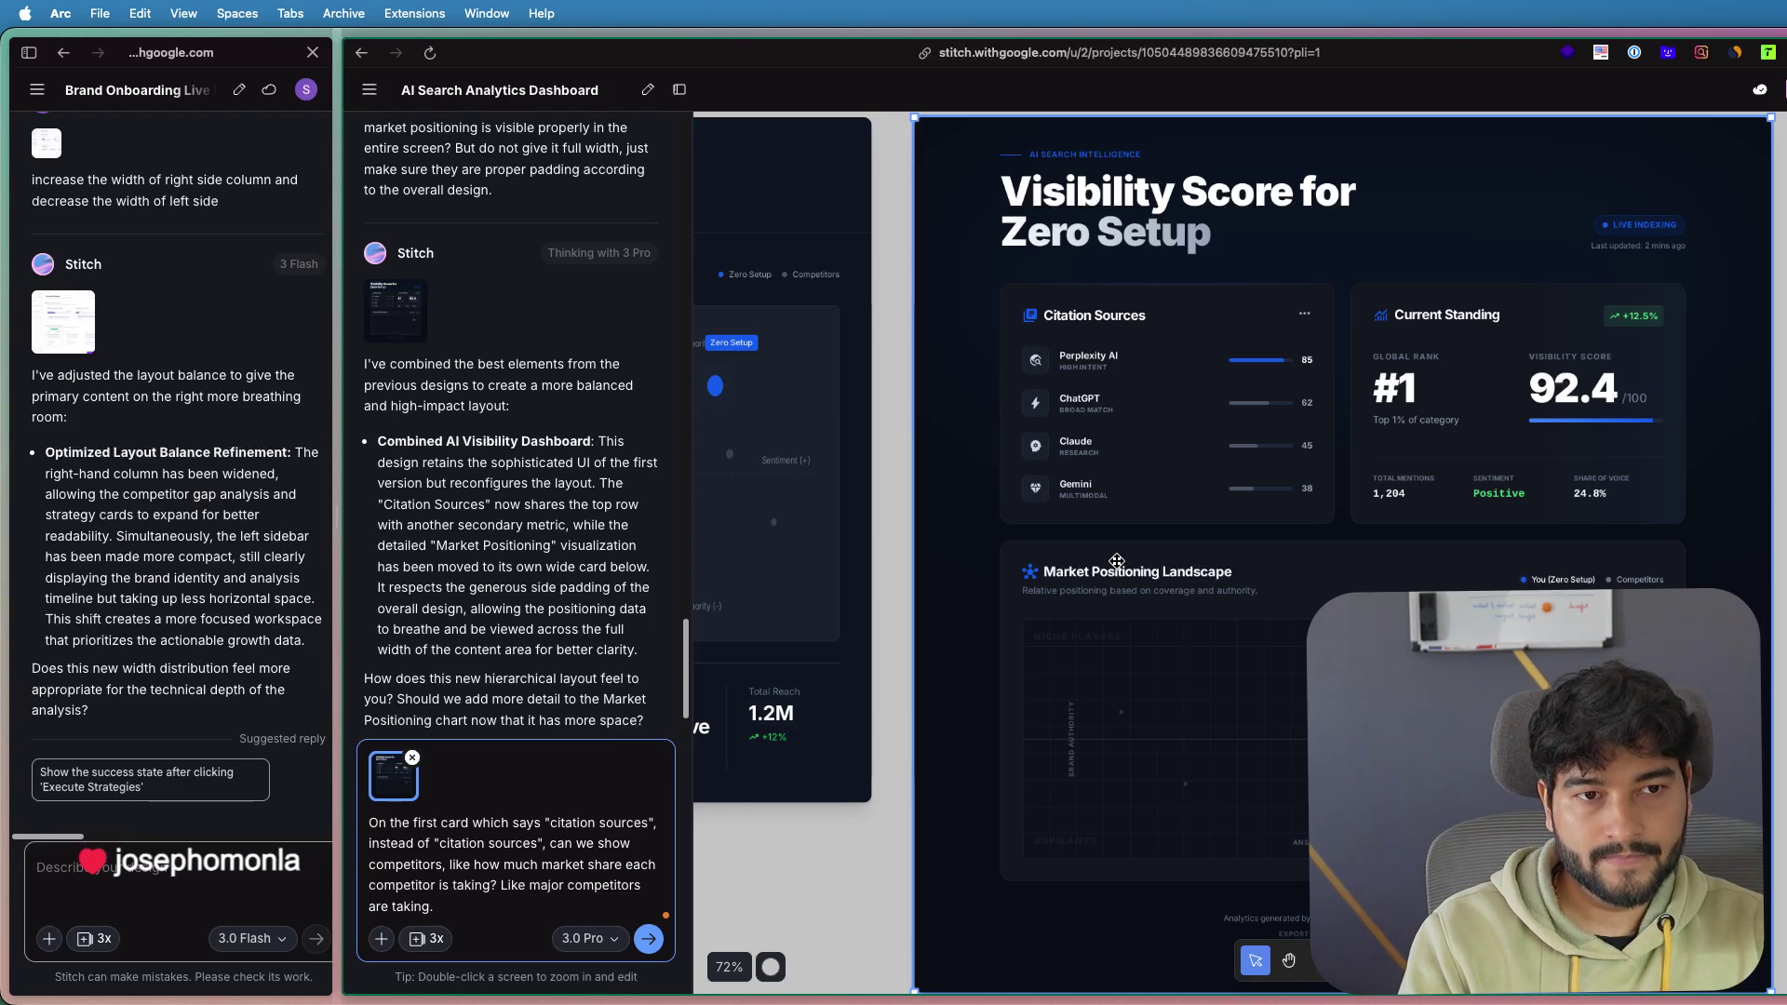
key(Return)
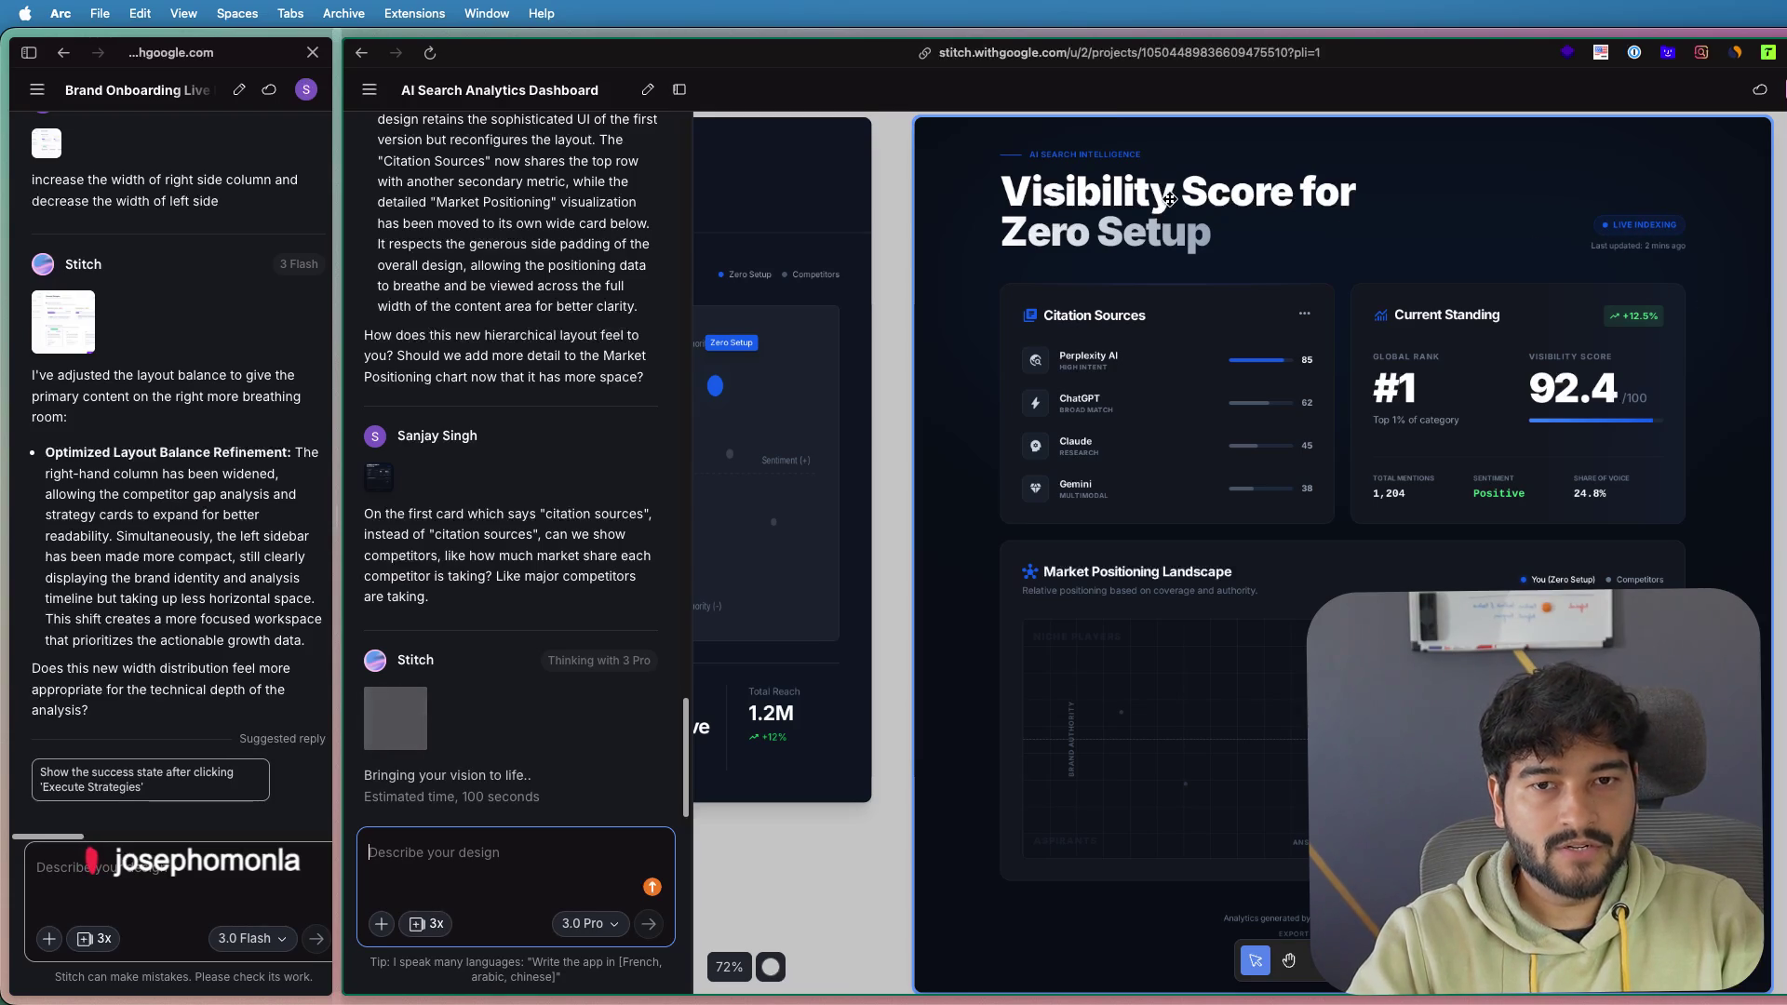
- Zoom and pan the canvas to compare the V1, V2 and V3 dashboard frames
scroll(1393, 209, up, 2)
scroll(1392, 209, up, 2)
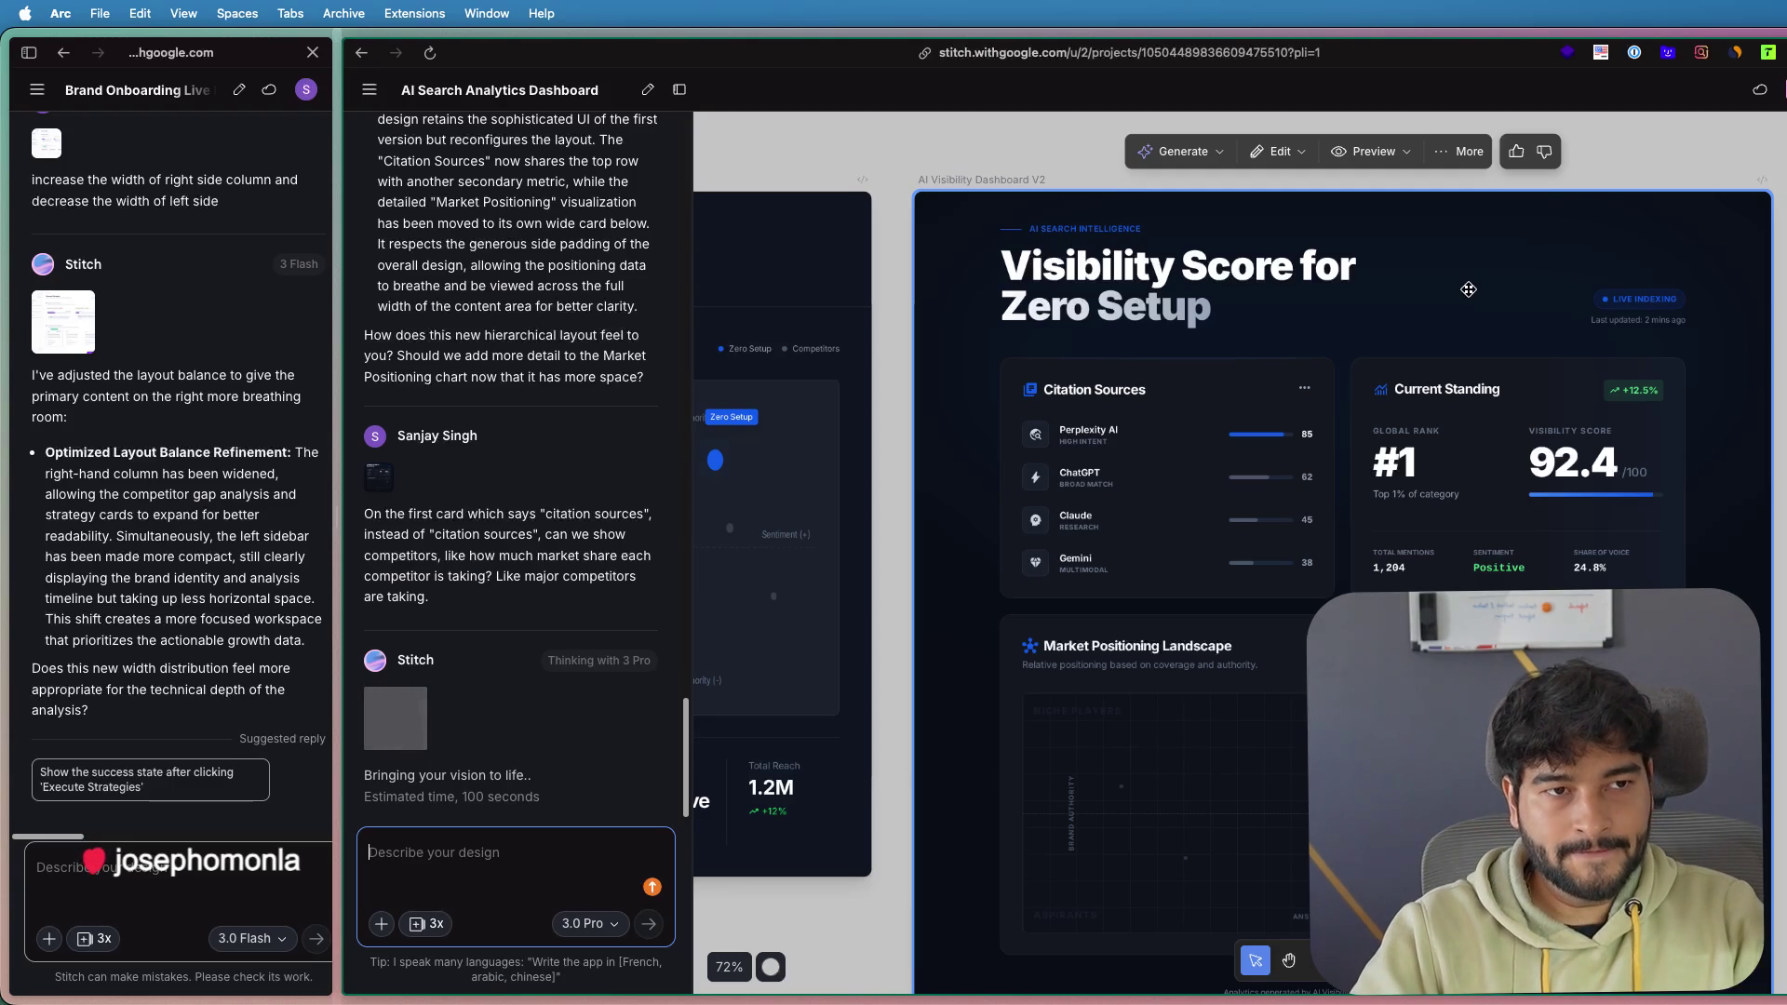
scroll(1469, 290, down, 3)
scroll(1468, 290, down, 2)
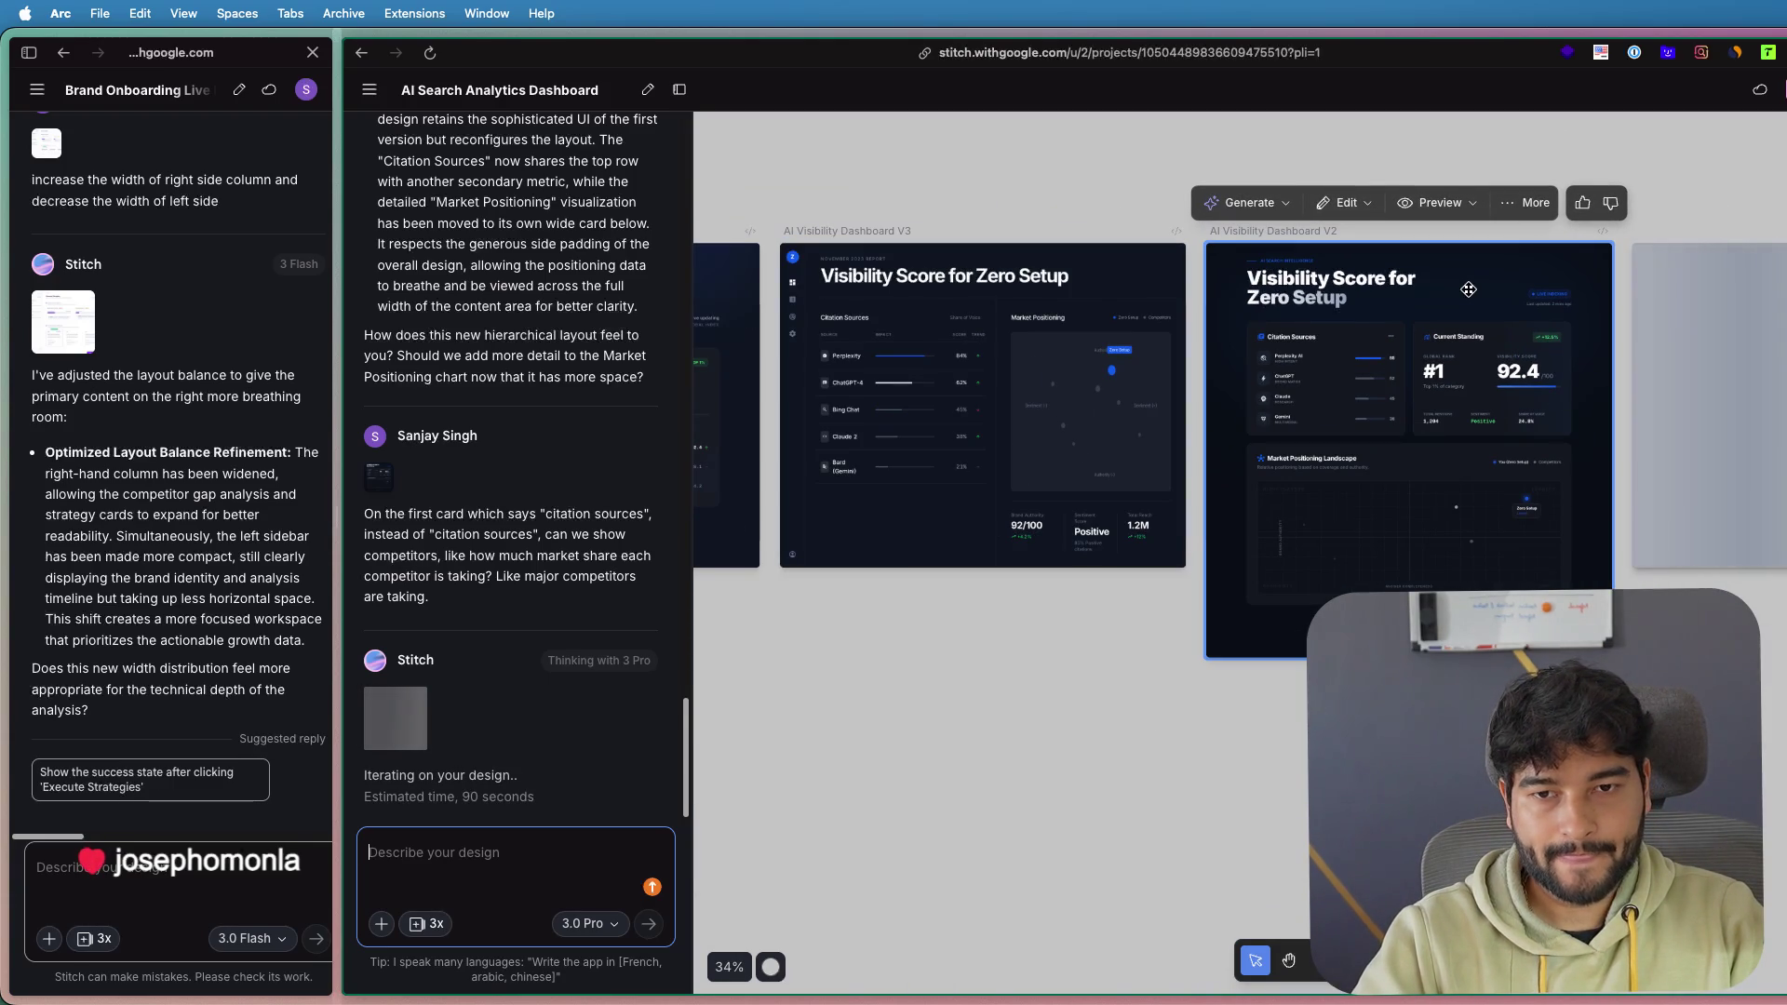
scroll(1422, 445, up, 3)
scroll(1422, 445, up, 2)
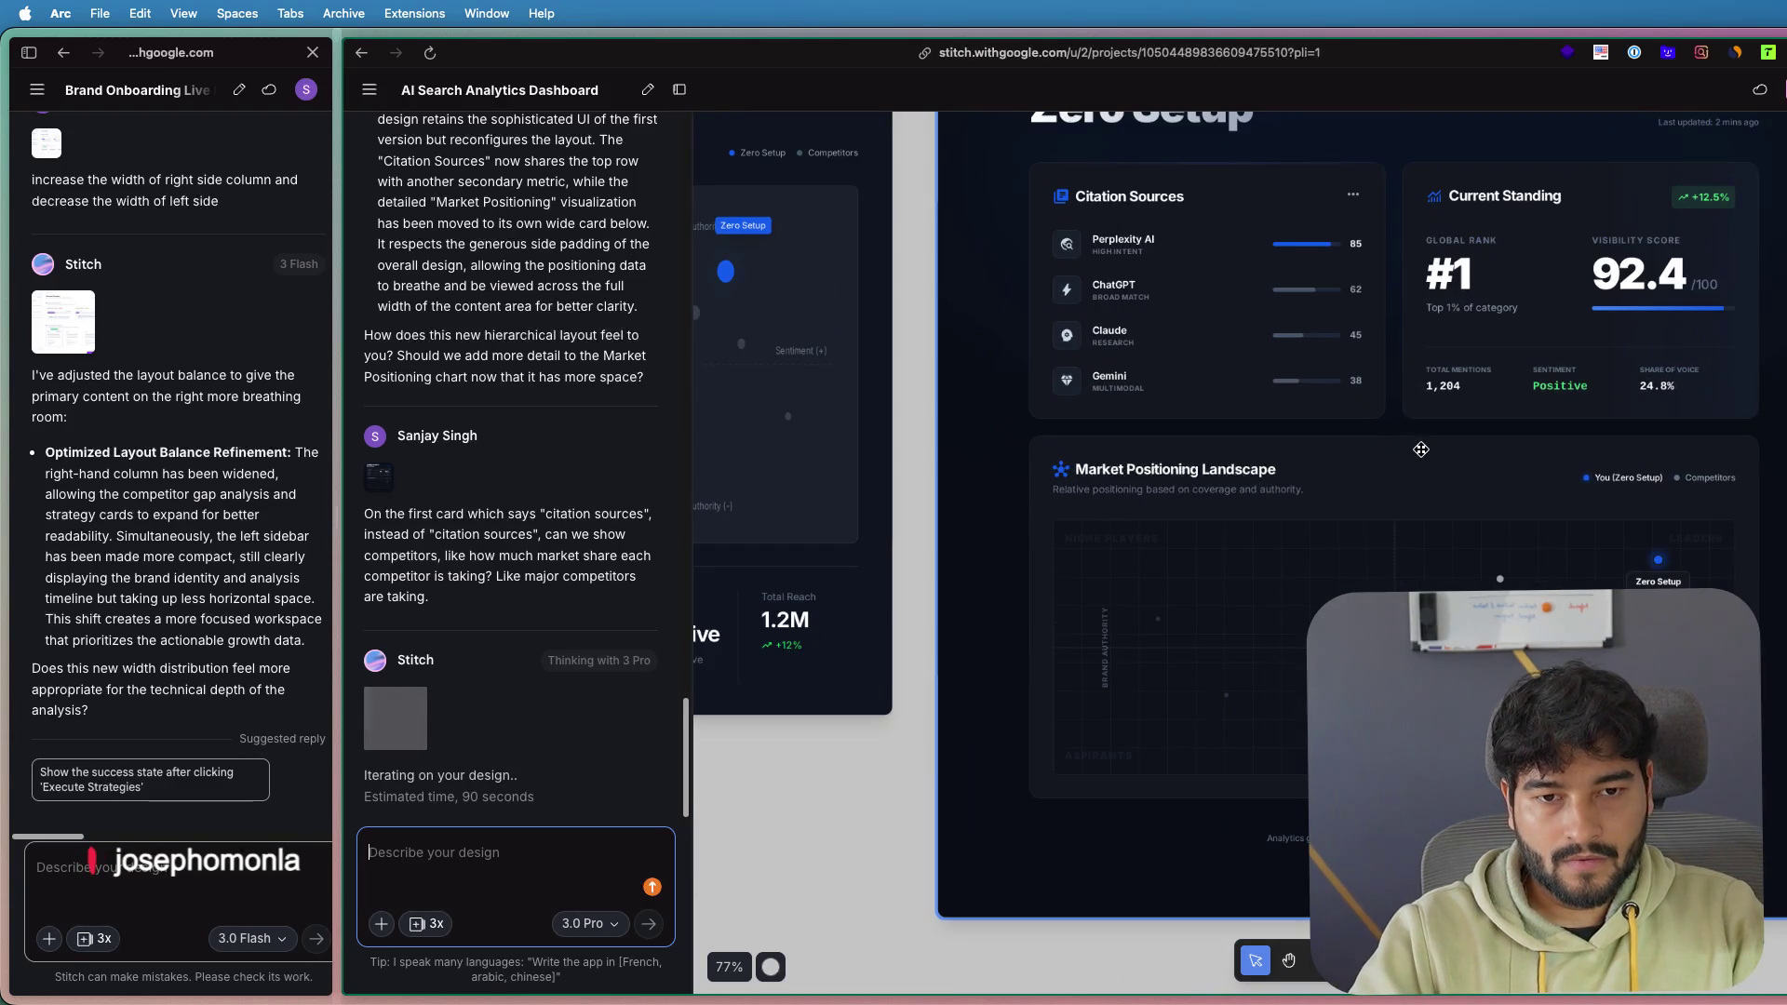
scroll(1423, 445, up, 1)
scroll(1713, 335, right, 2)
scroll(1695, 353, up, 1)
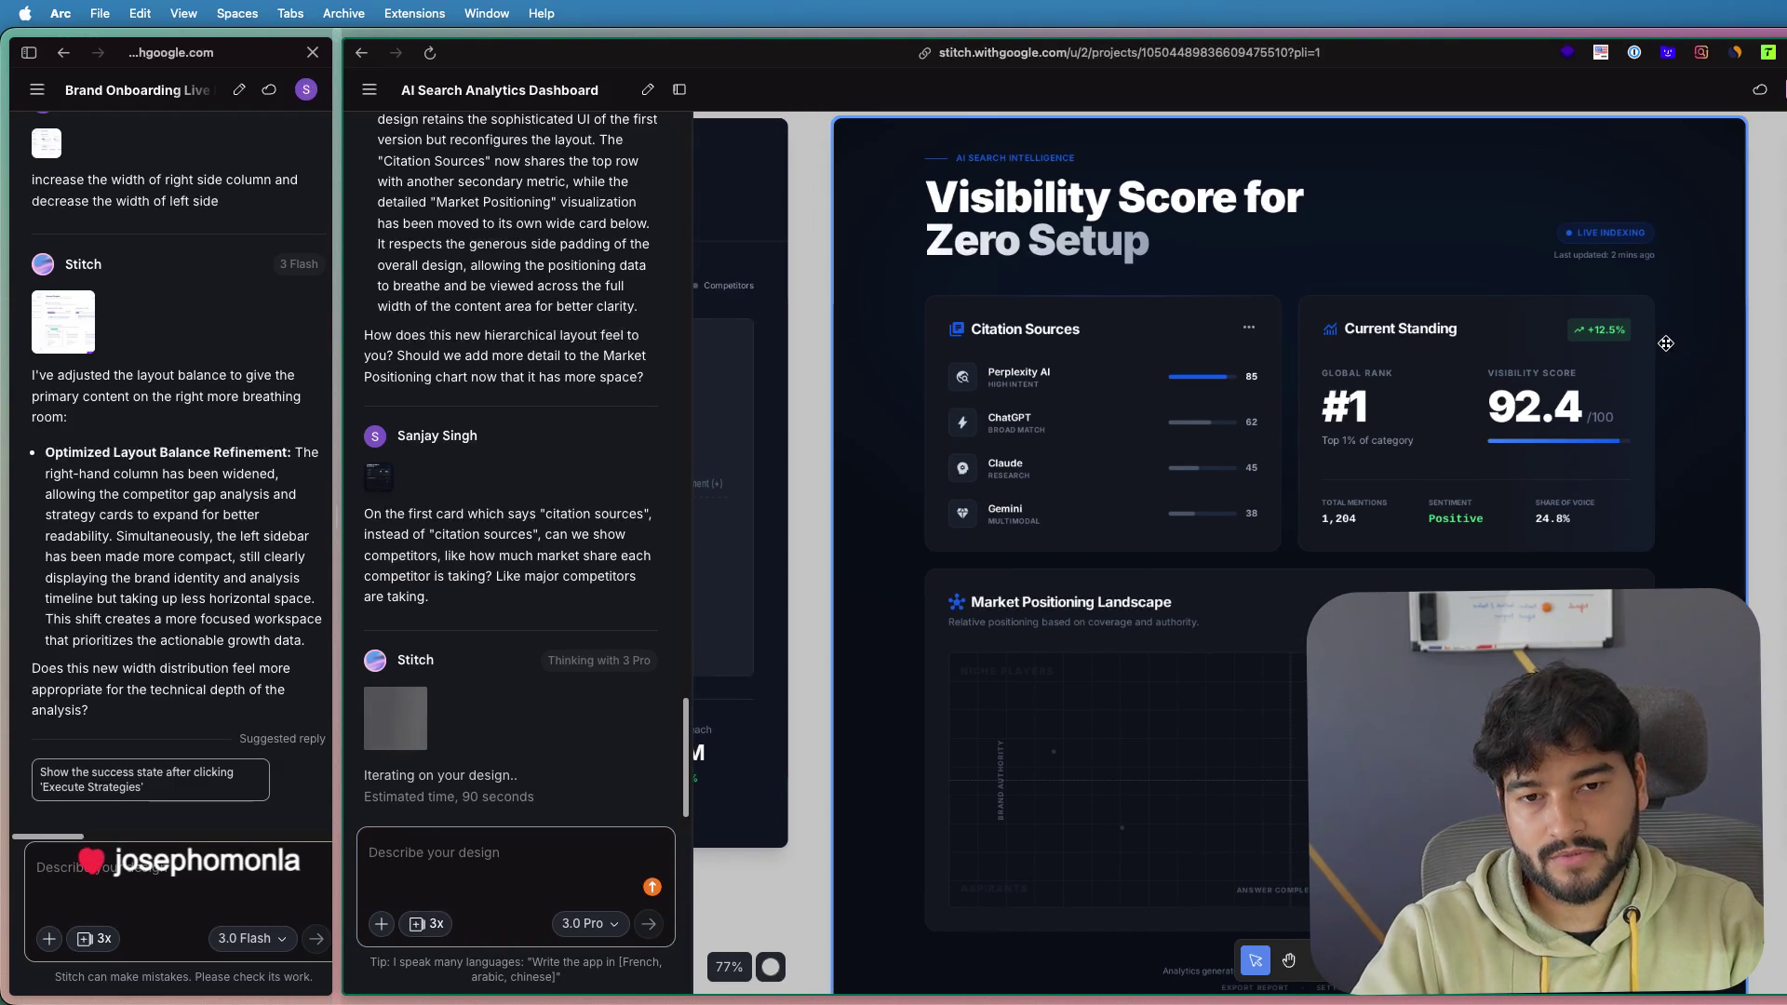
scroll(1675, 349, down, 2)
scroll(1414, 424, down, 2)
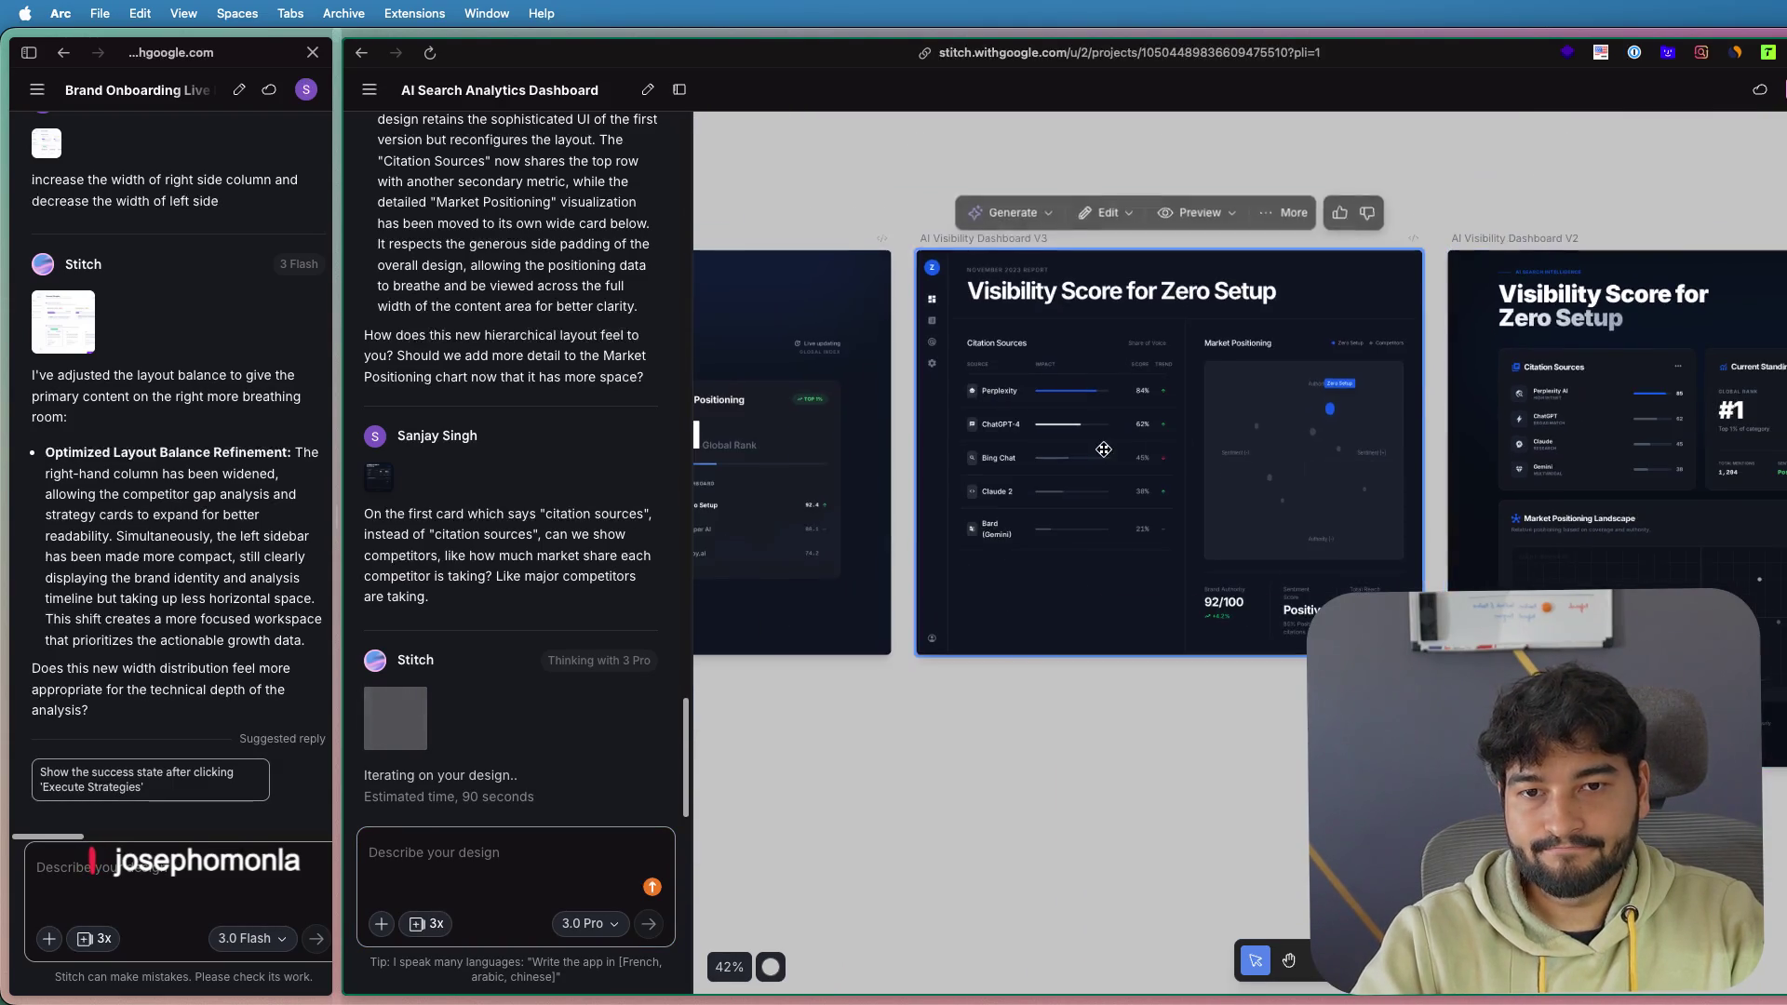
scroll(1598, 485, left, 3)
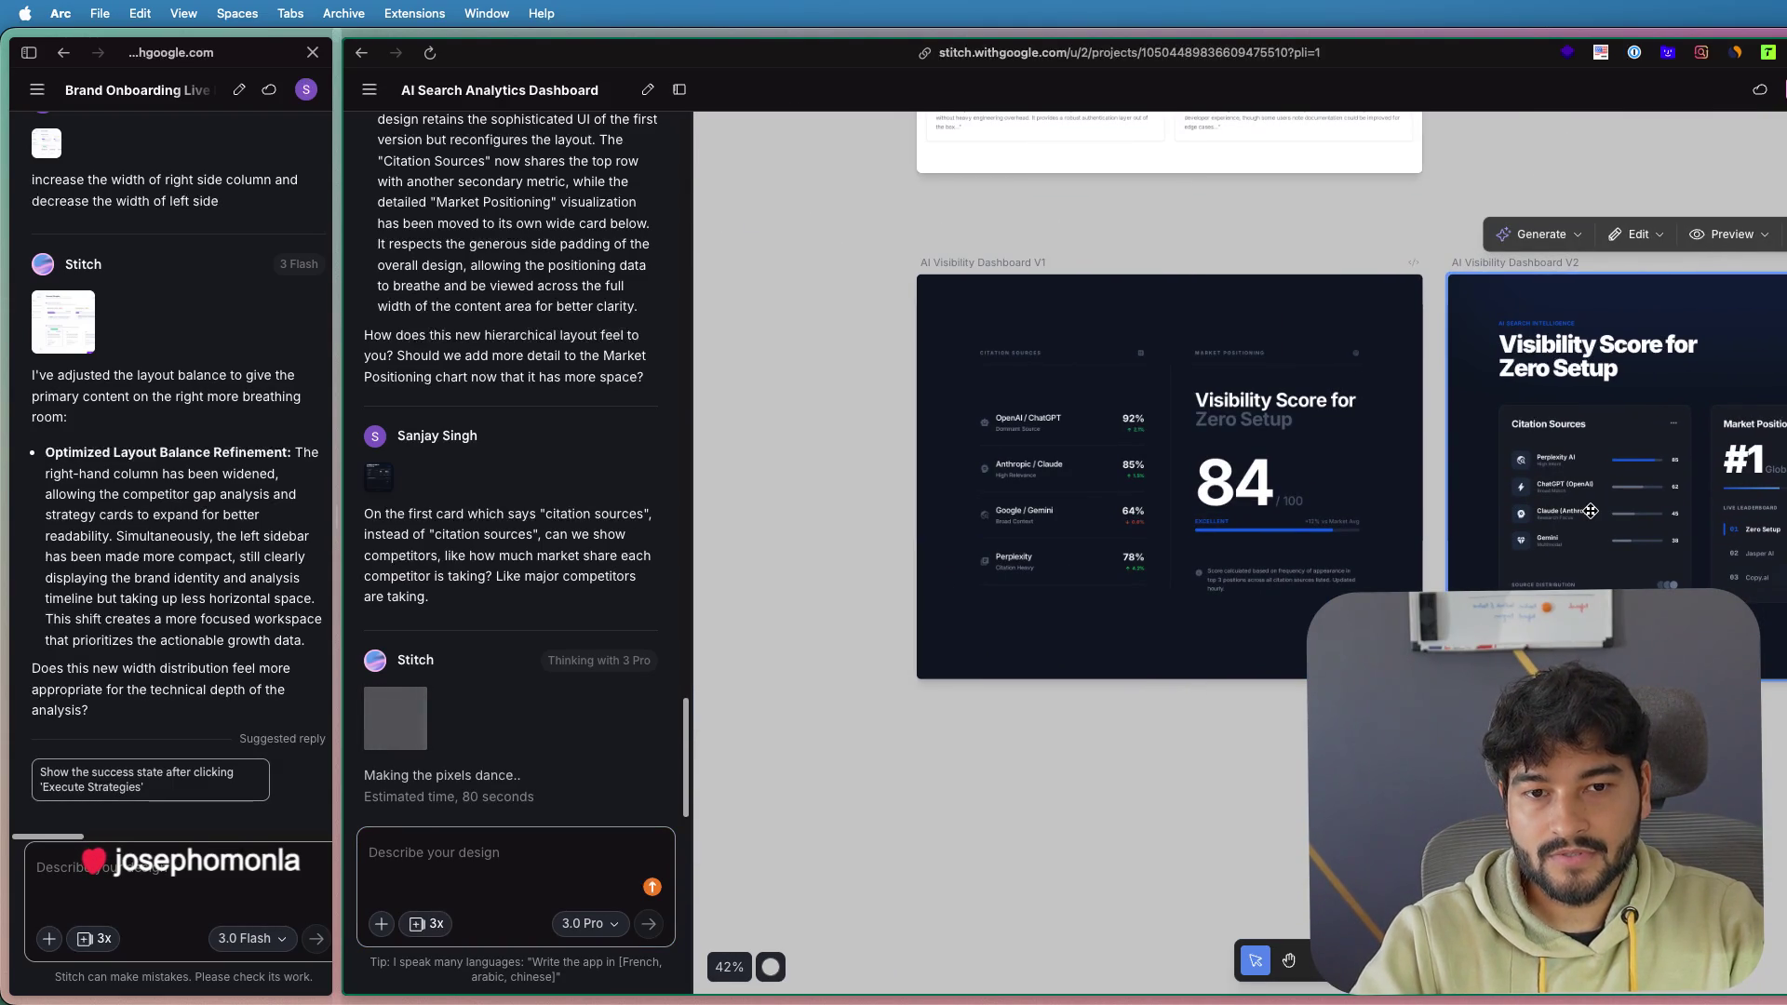
scroll(1675, 465, right, 2)
scroll(1583, 447, right, 2)
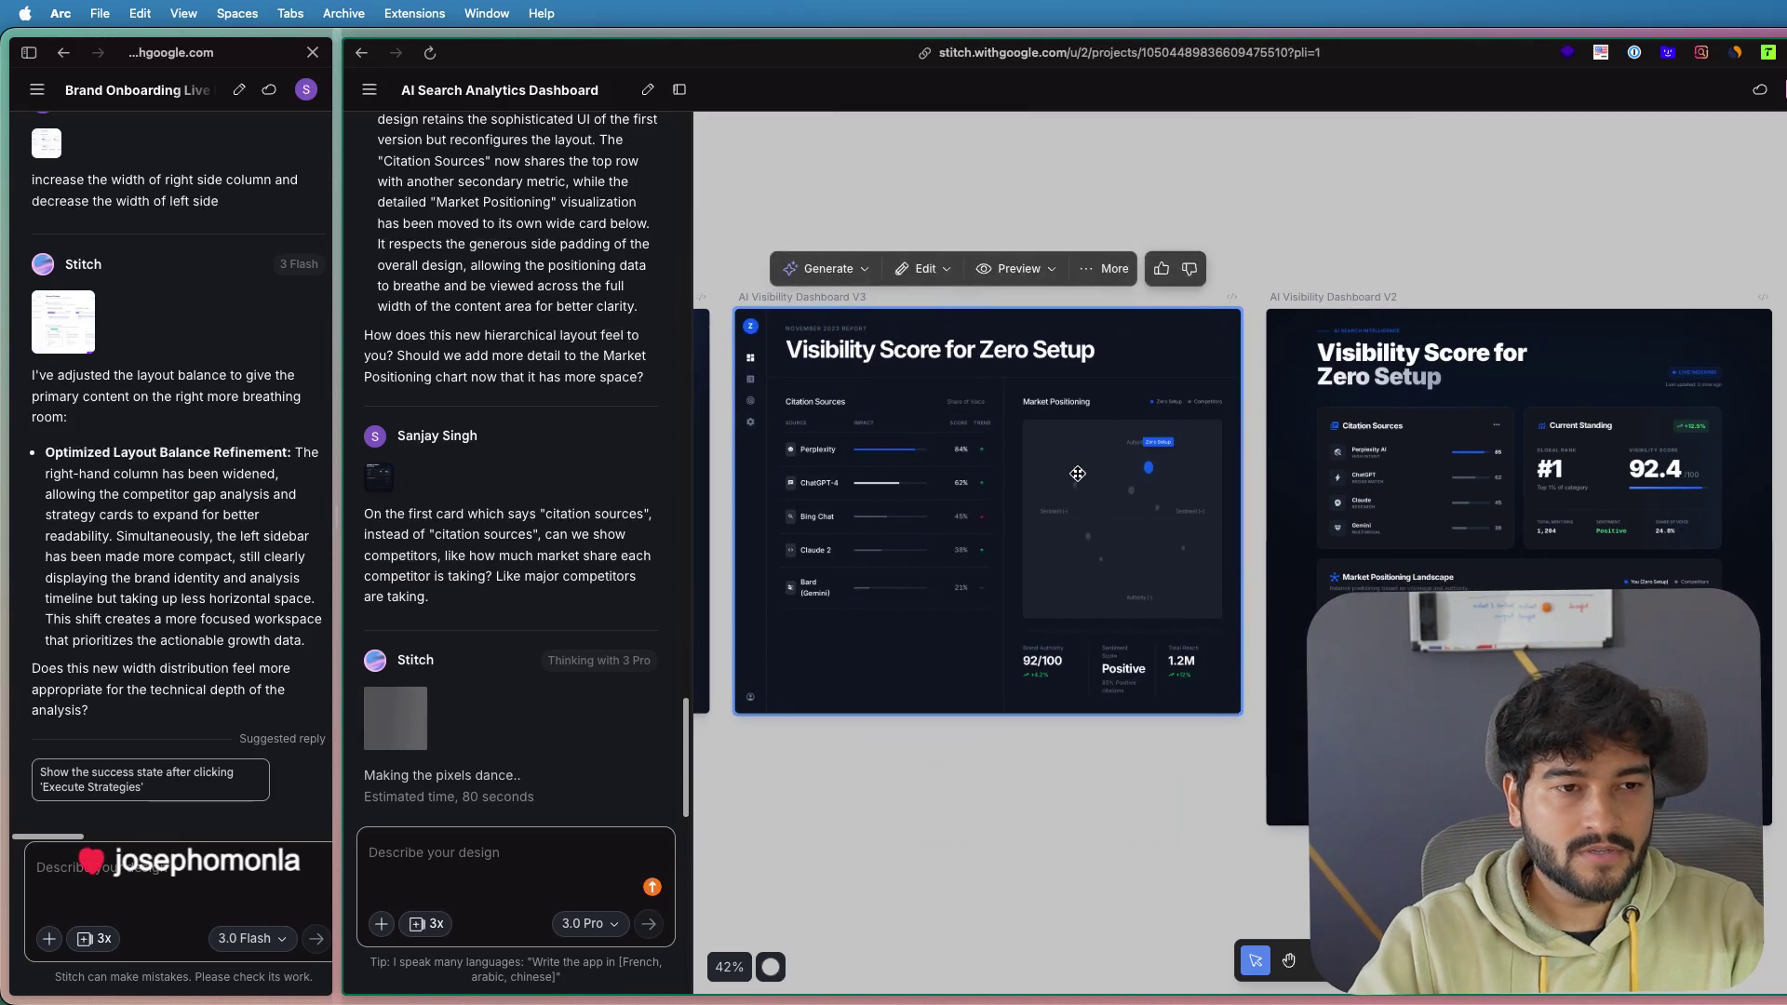
scroll(1443, 428, right, 2)
scroll(1350, 419, right, 1)
scroll(1339, 416, up, 3)
scroll(1339, 416, up, 2)
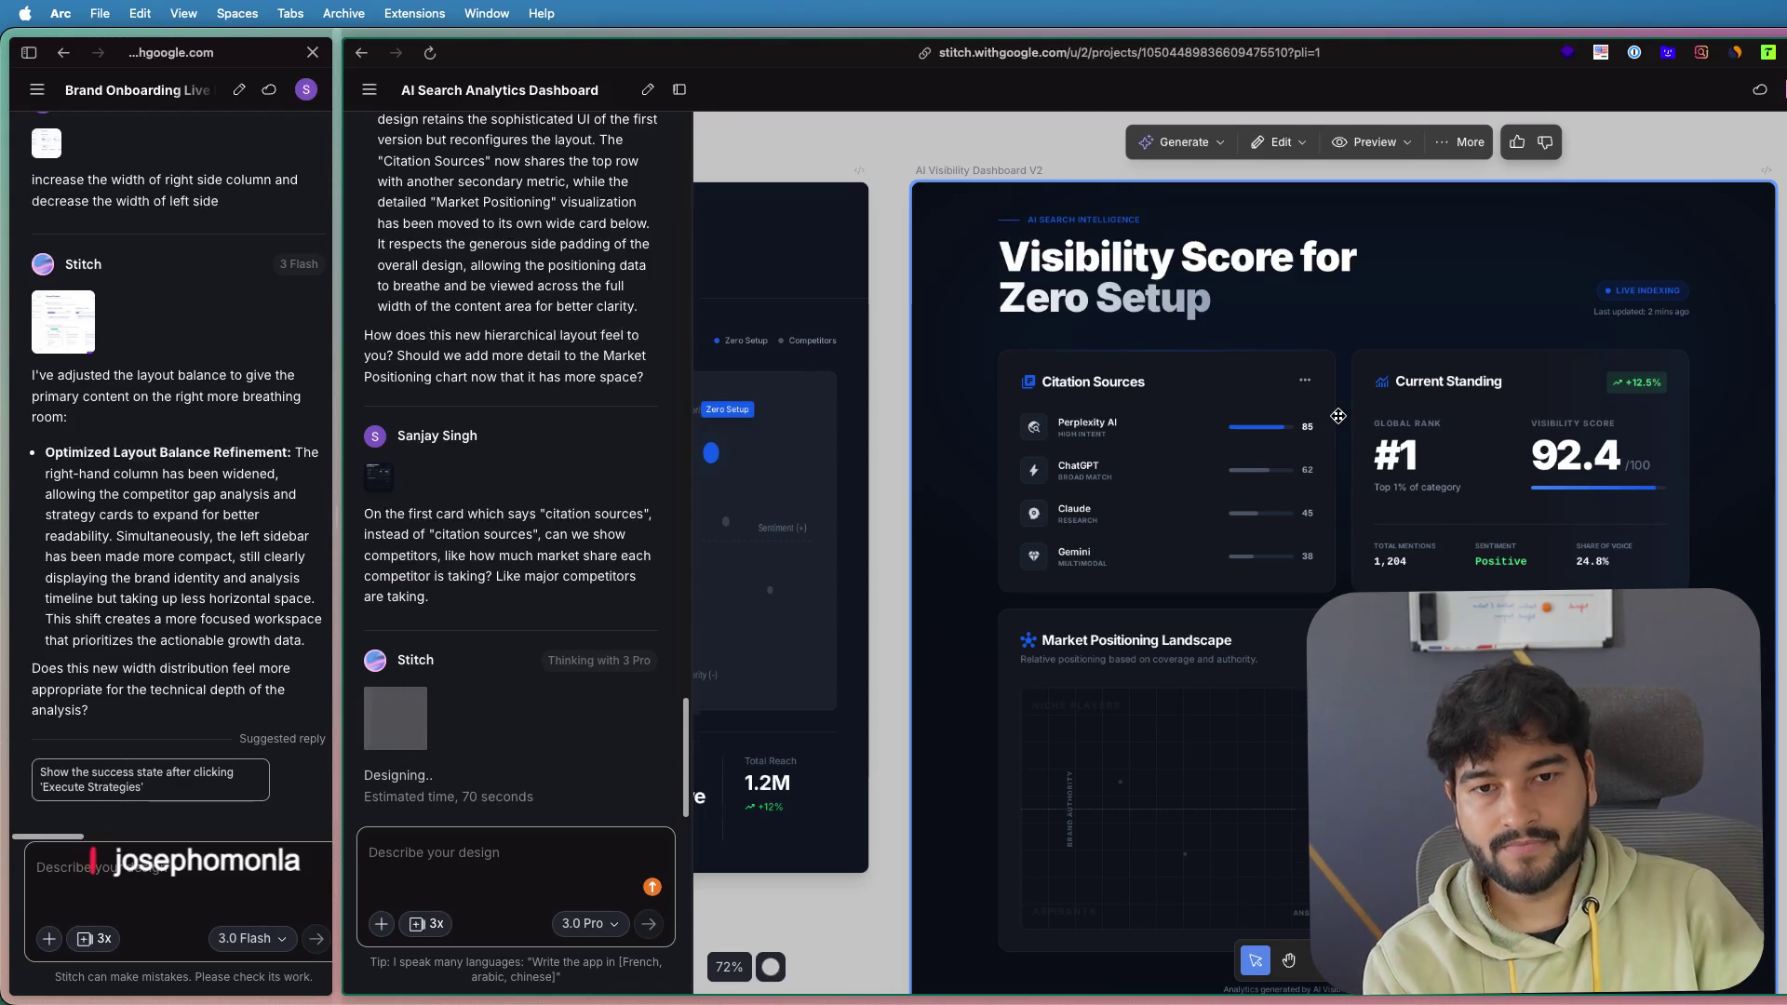
scroll(1337, 416, right, 5)
scroll(1244, 433, down, 2)
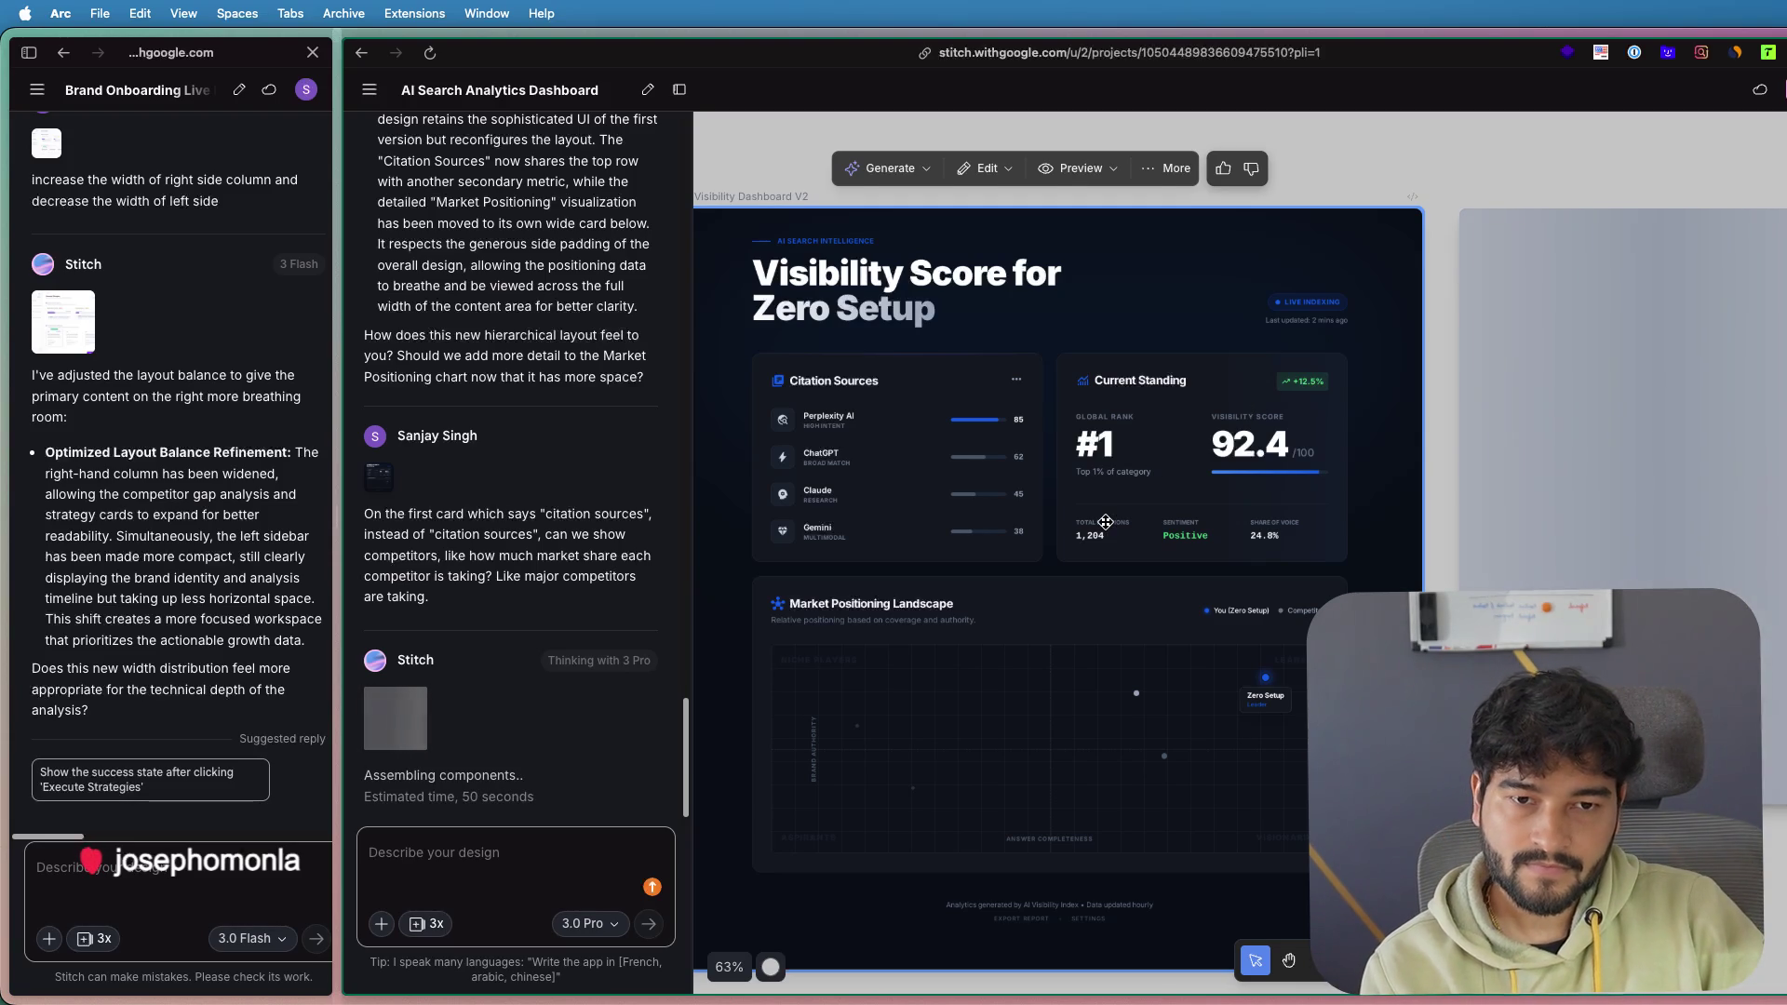
scroll(1106, 522, down, 1)
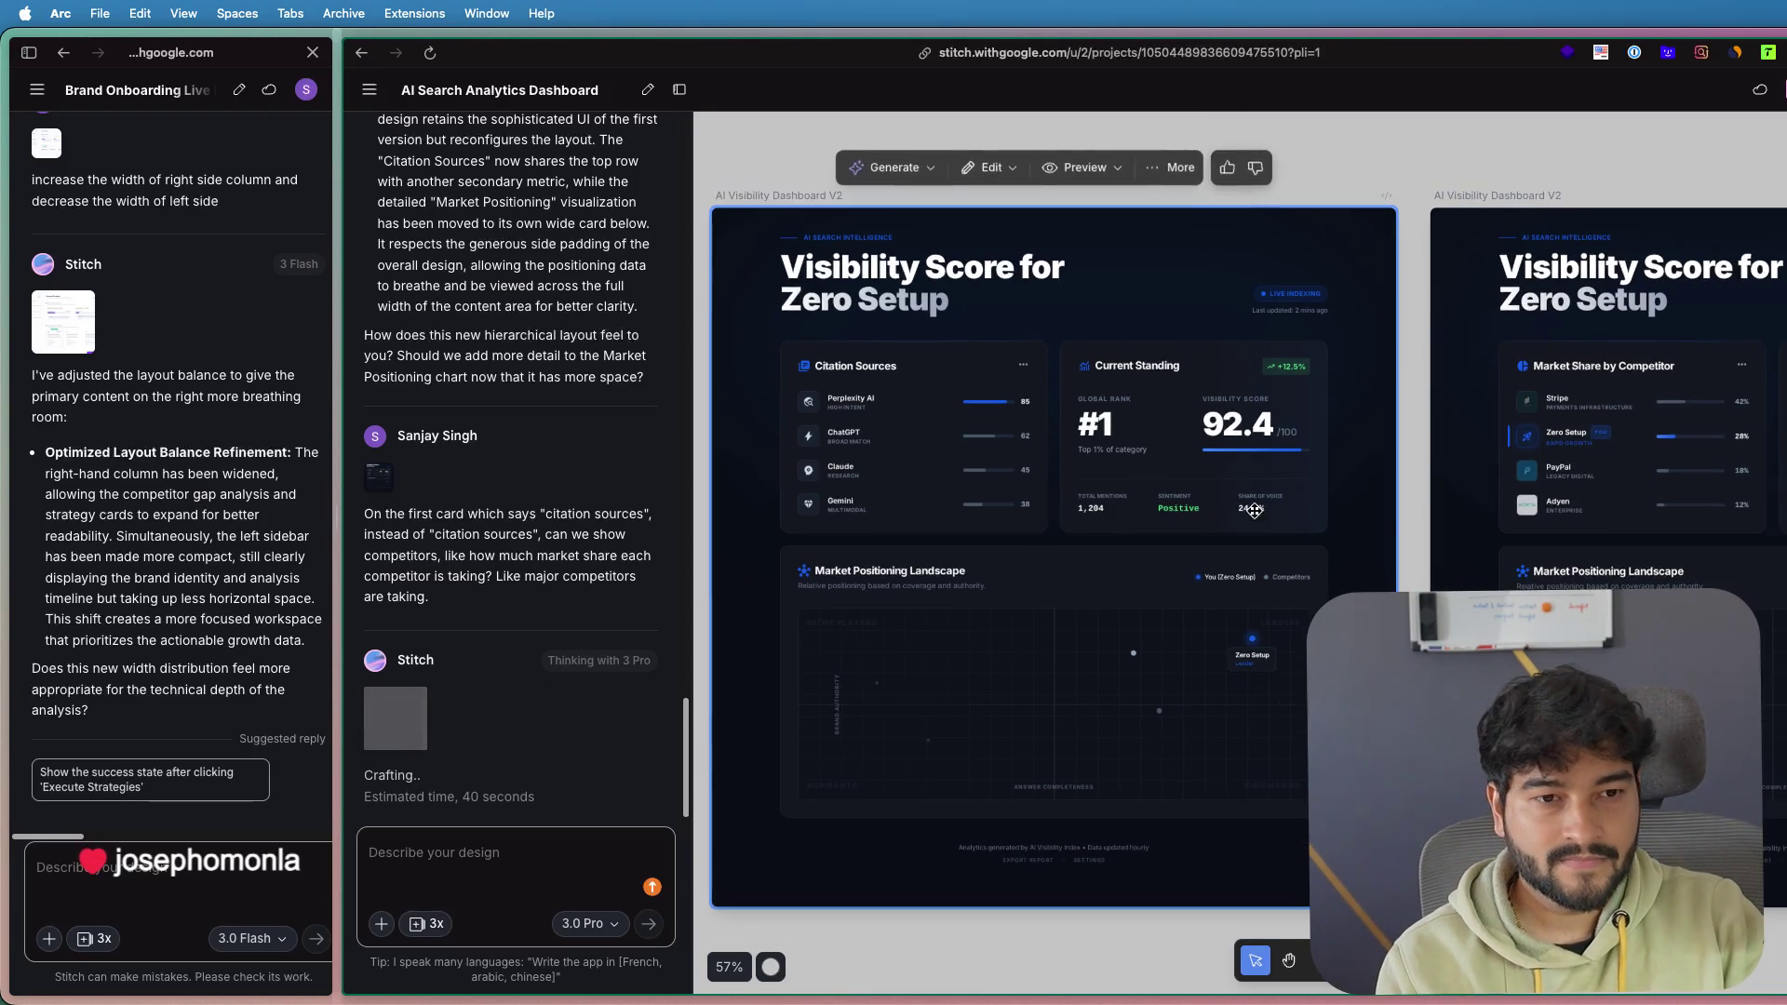
scroll(1303, 512, up, 5)
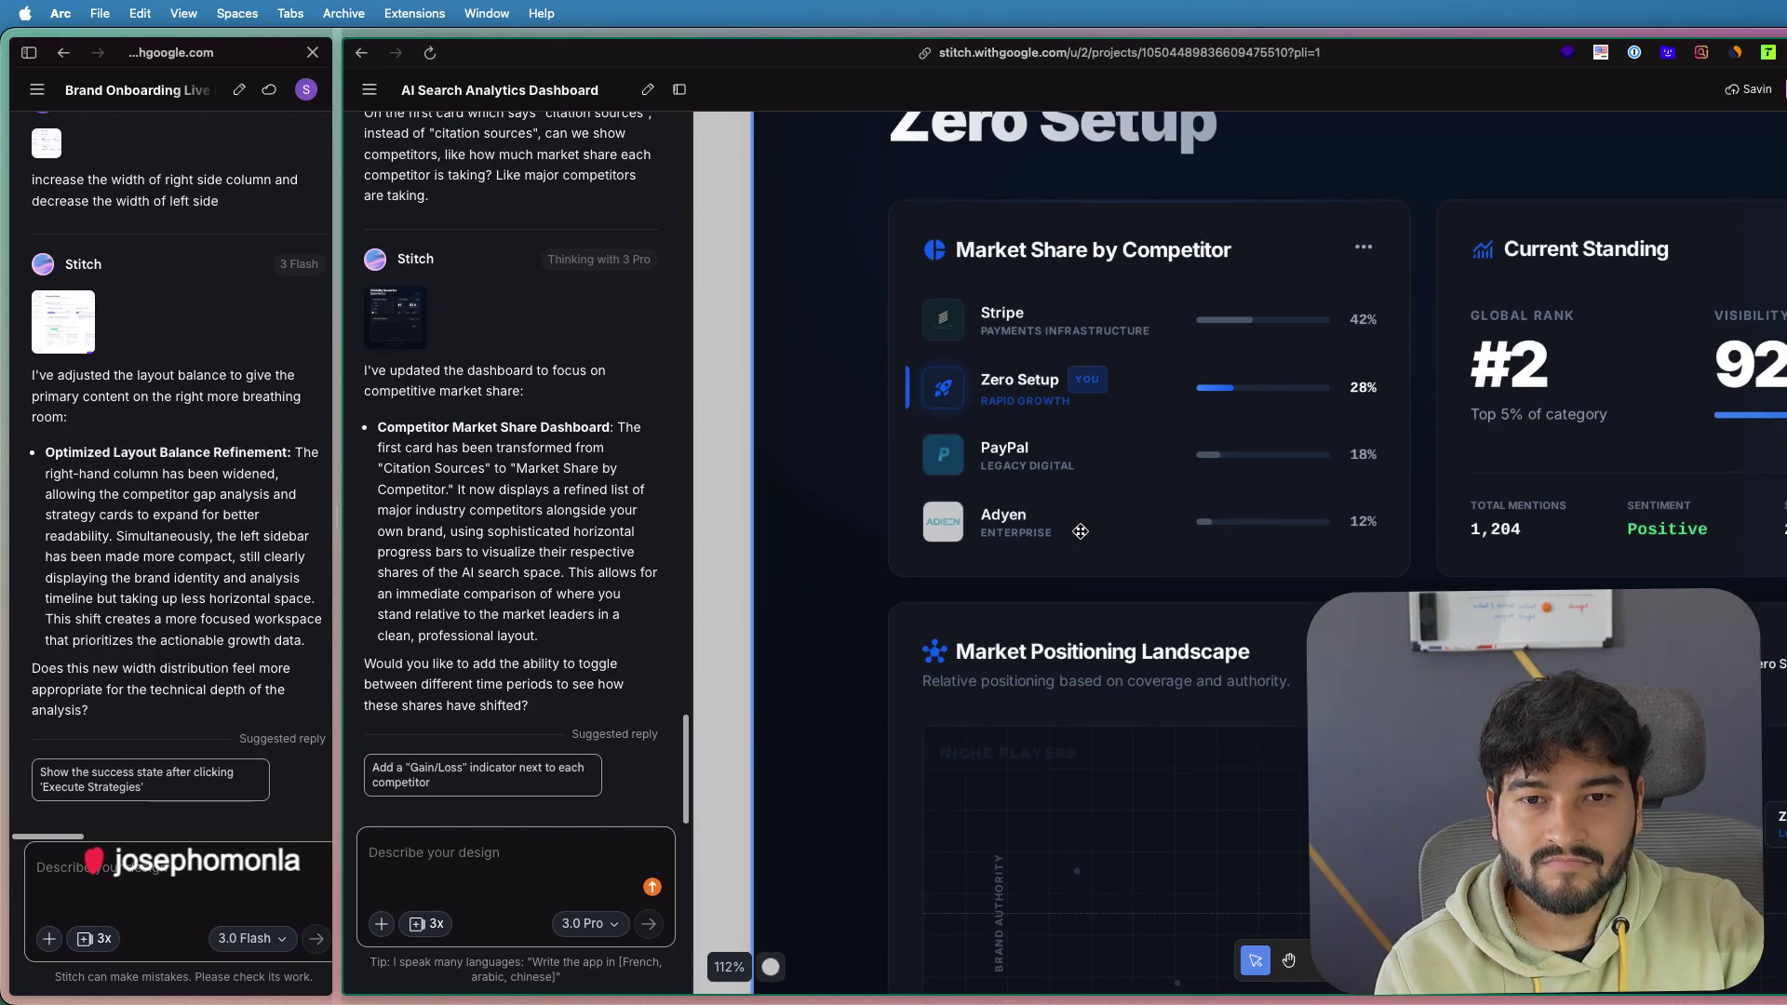
scroll(1080, 532, down, 4)
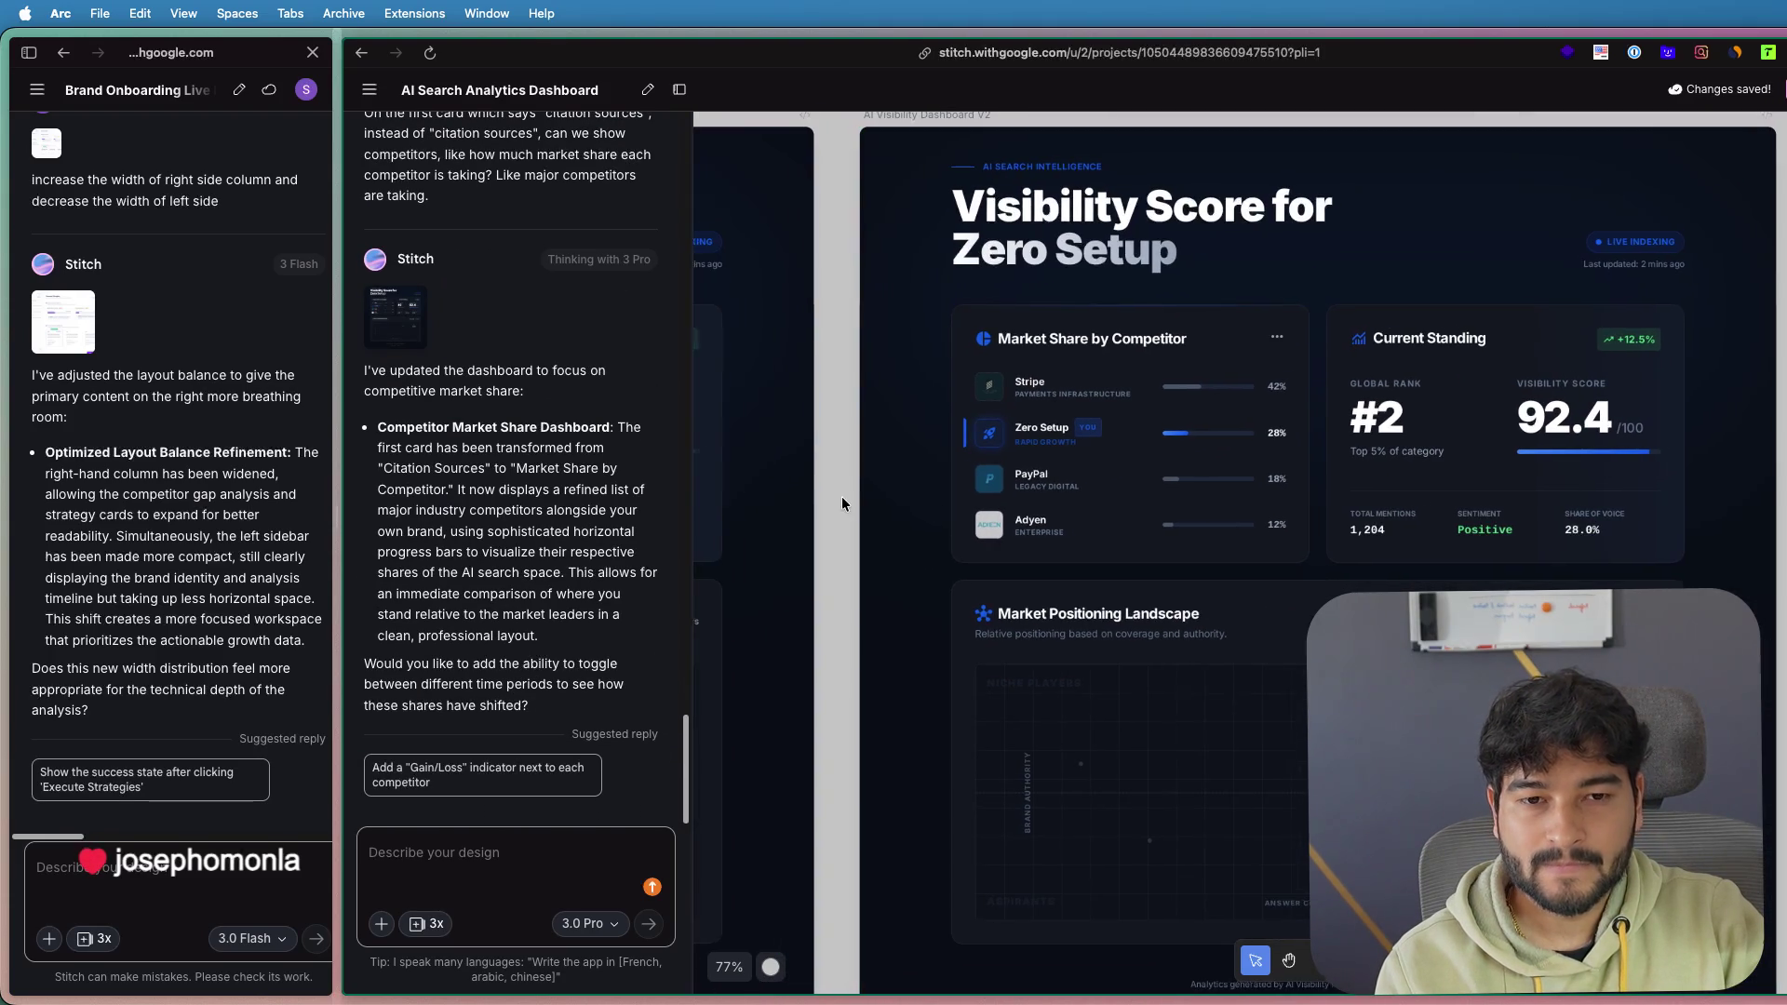
scroll(981, 469, down, 3)
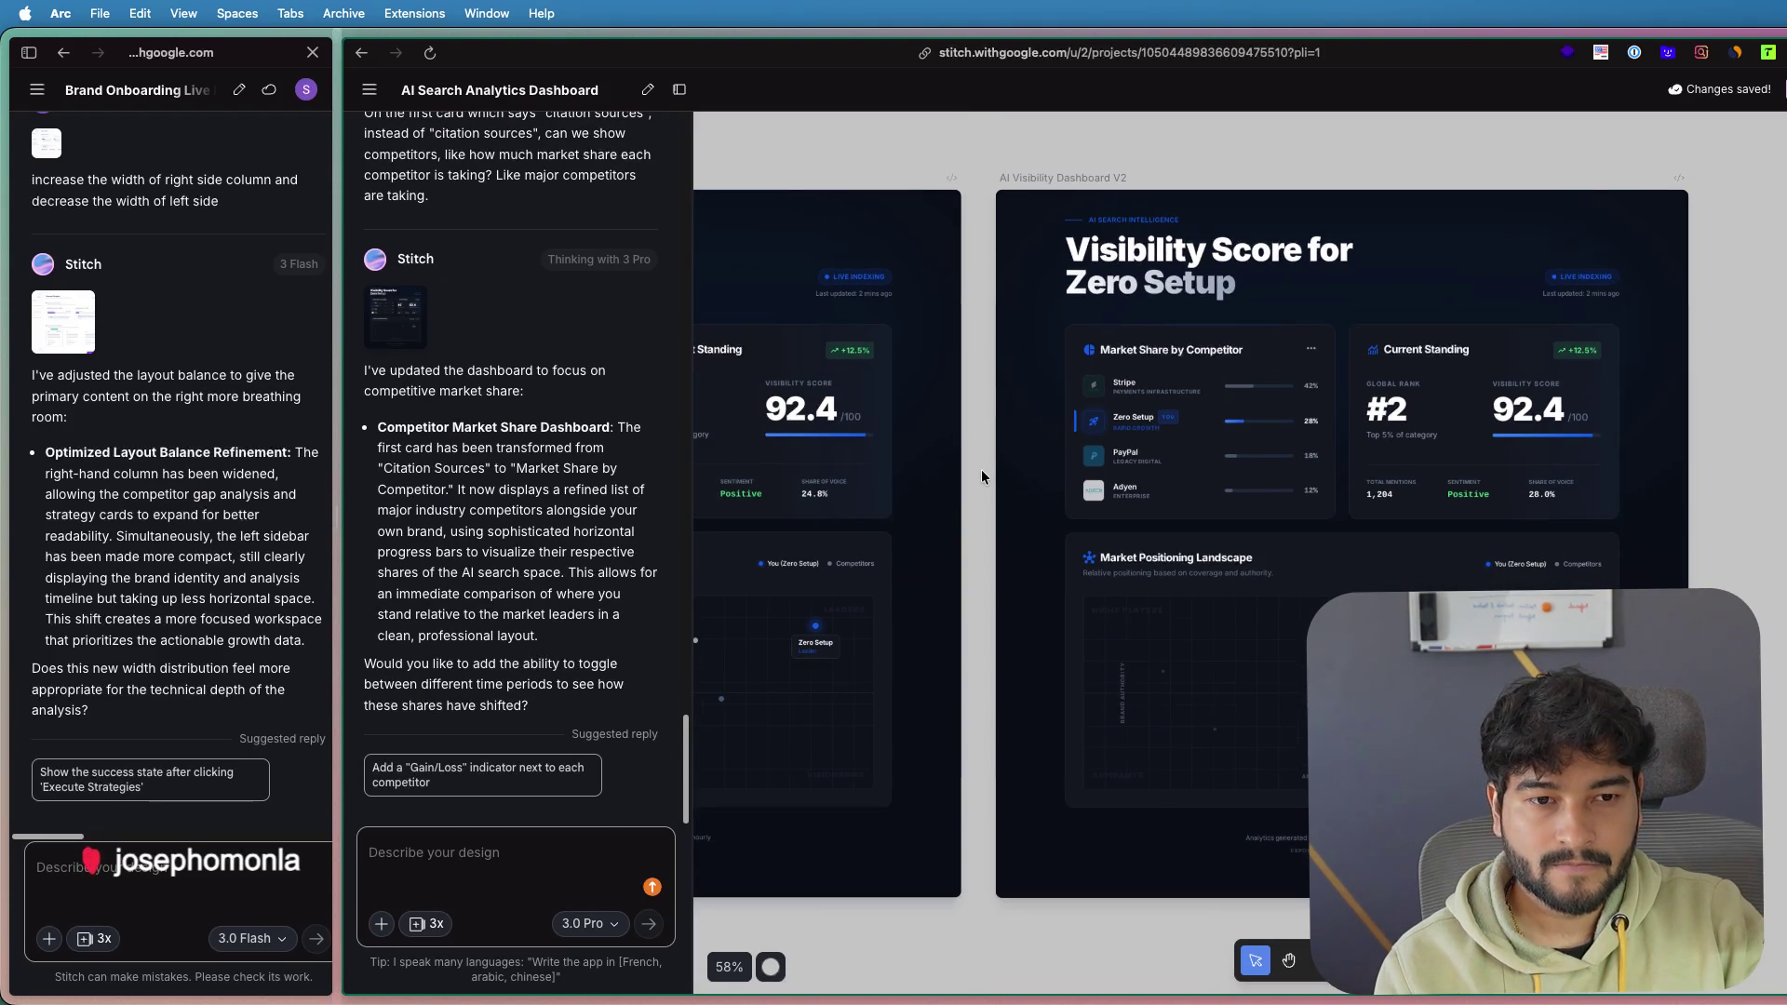
scroll(1516, 434, up, 3)
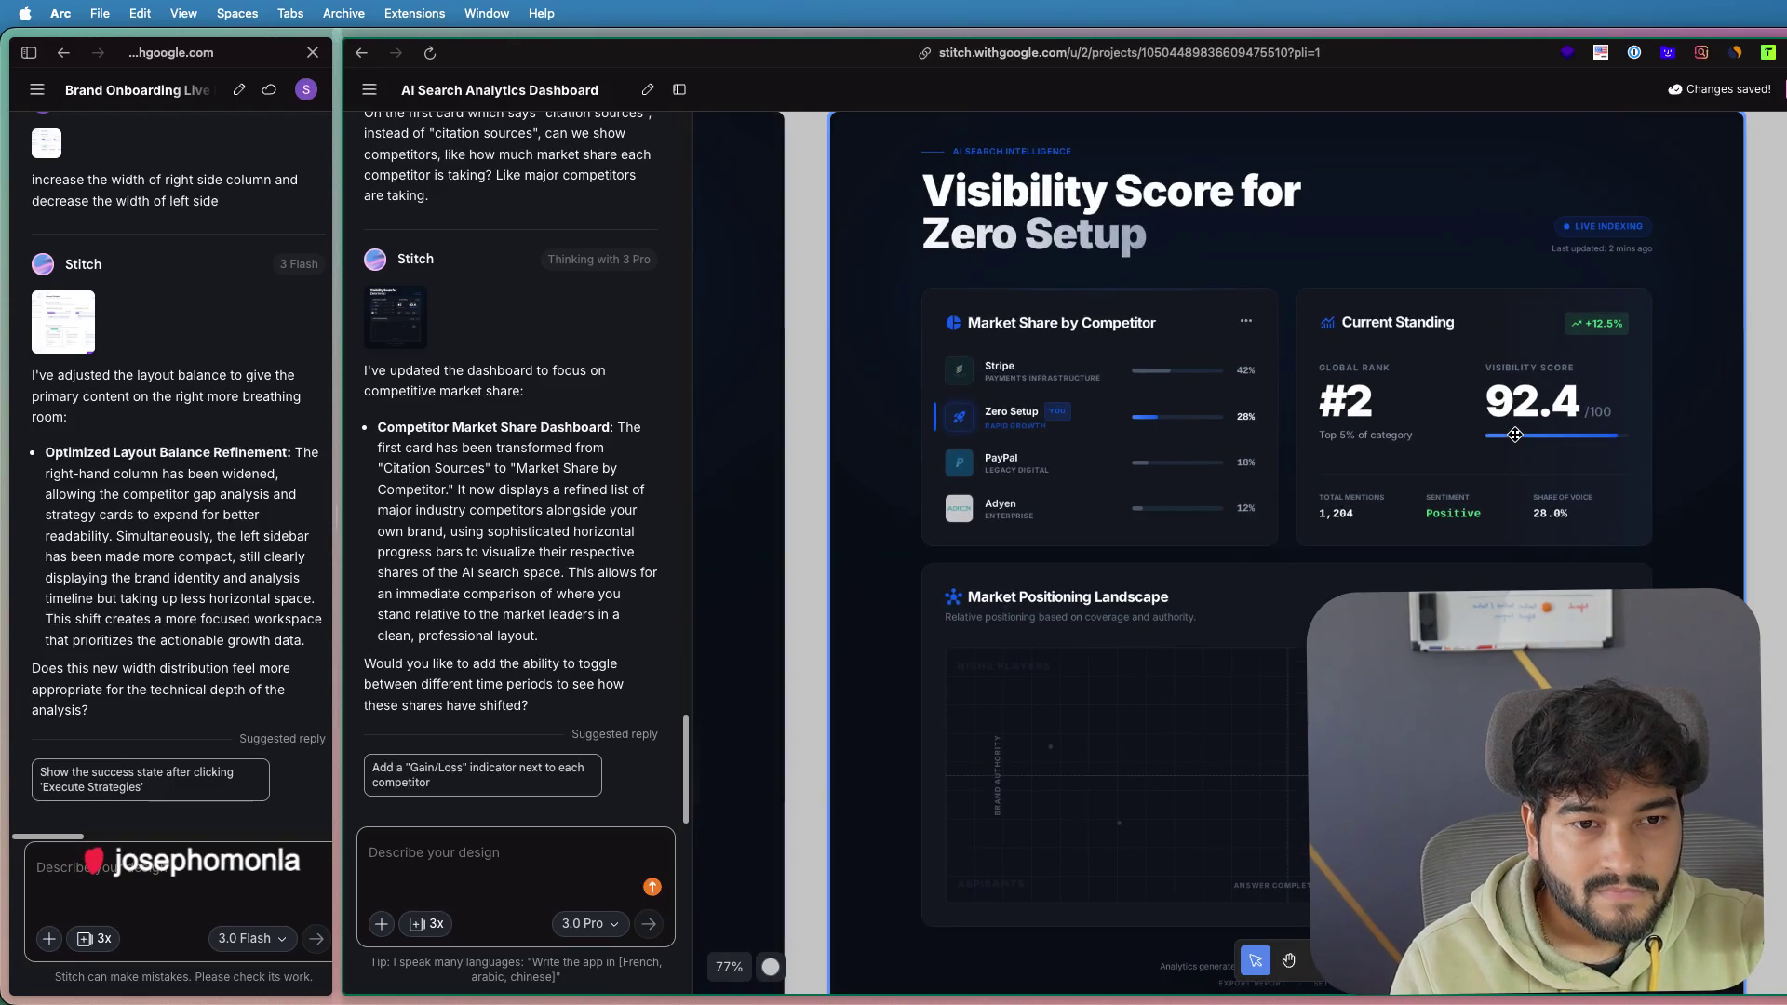
scroll(1515, 434, down, 3)
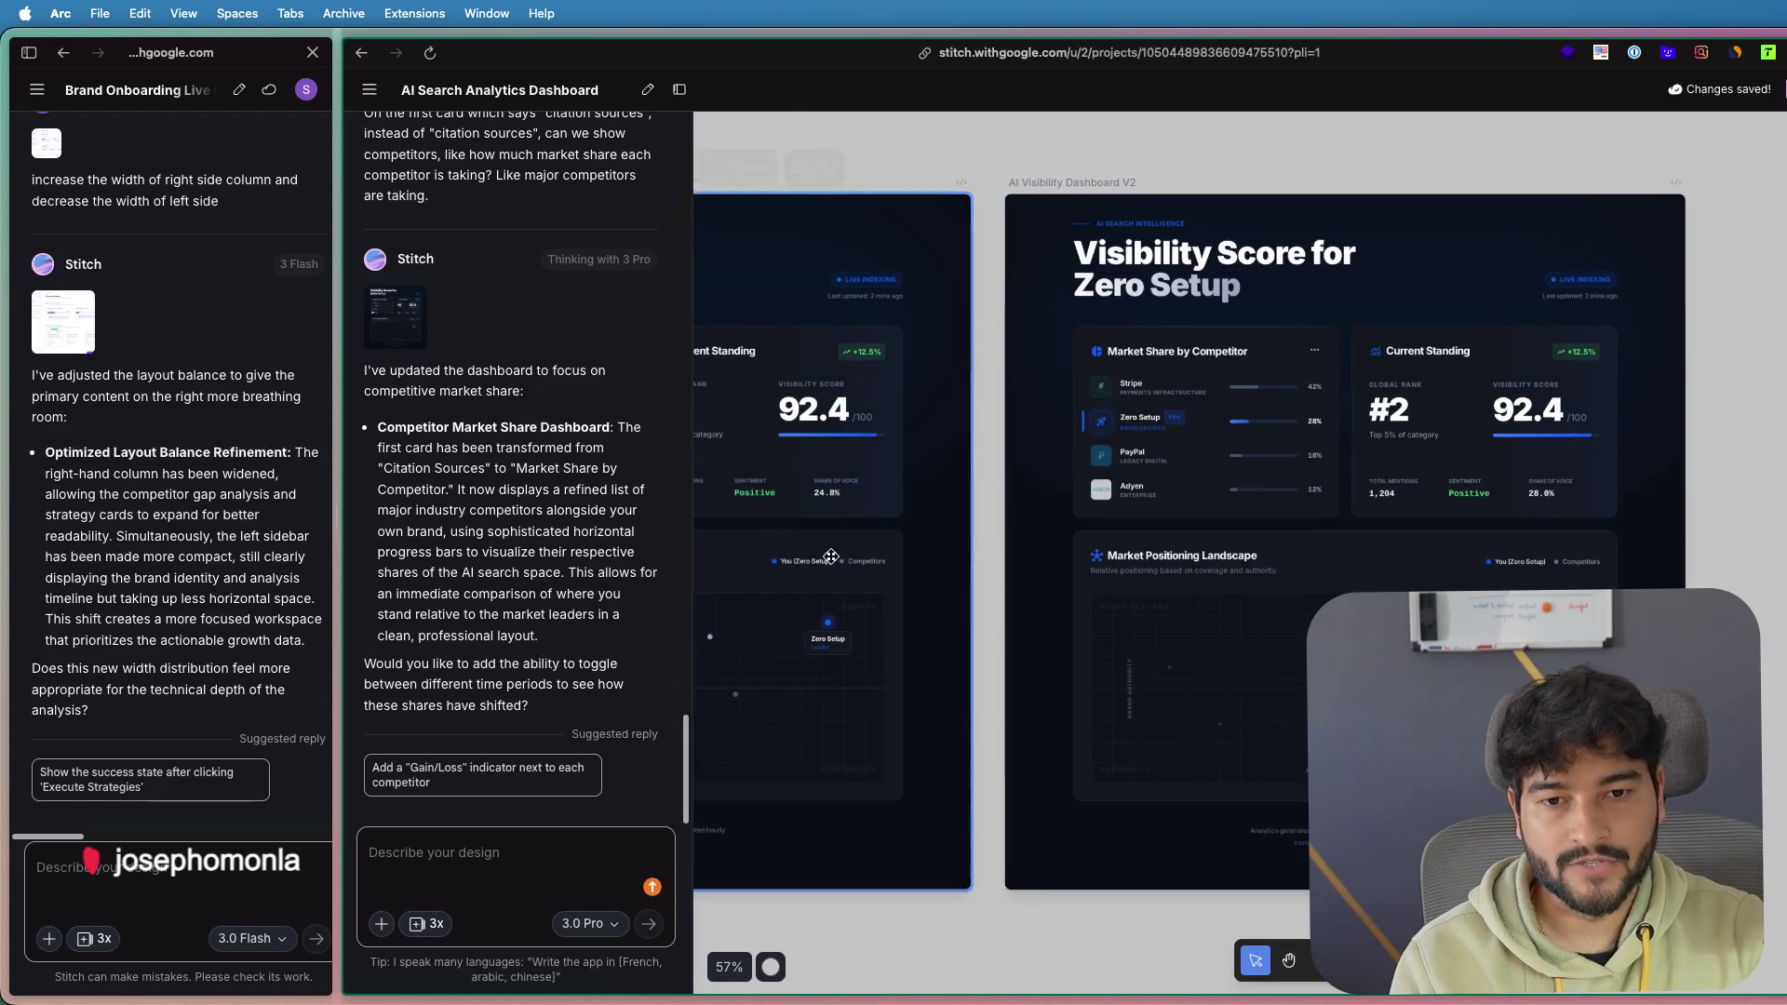
- Attach the V2 market-share dashboard and draft 'Make the heading center aligned.' in the other project
click(1441, 435)
click(146, 864)
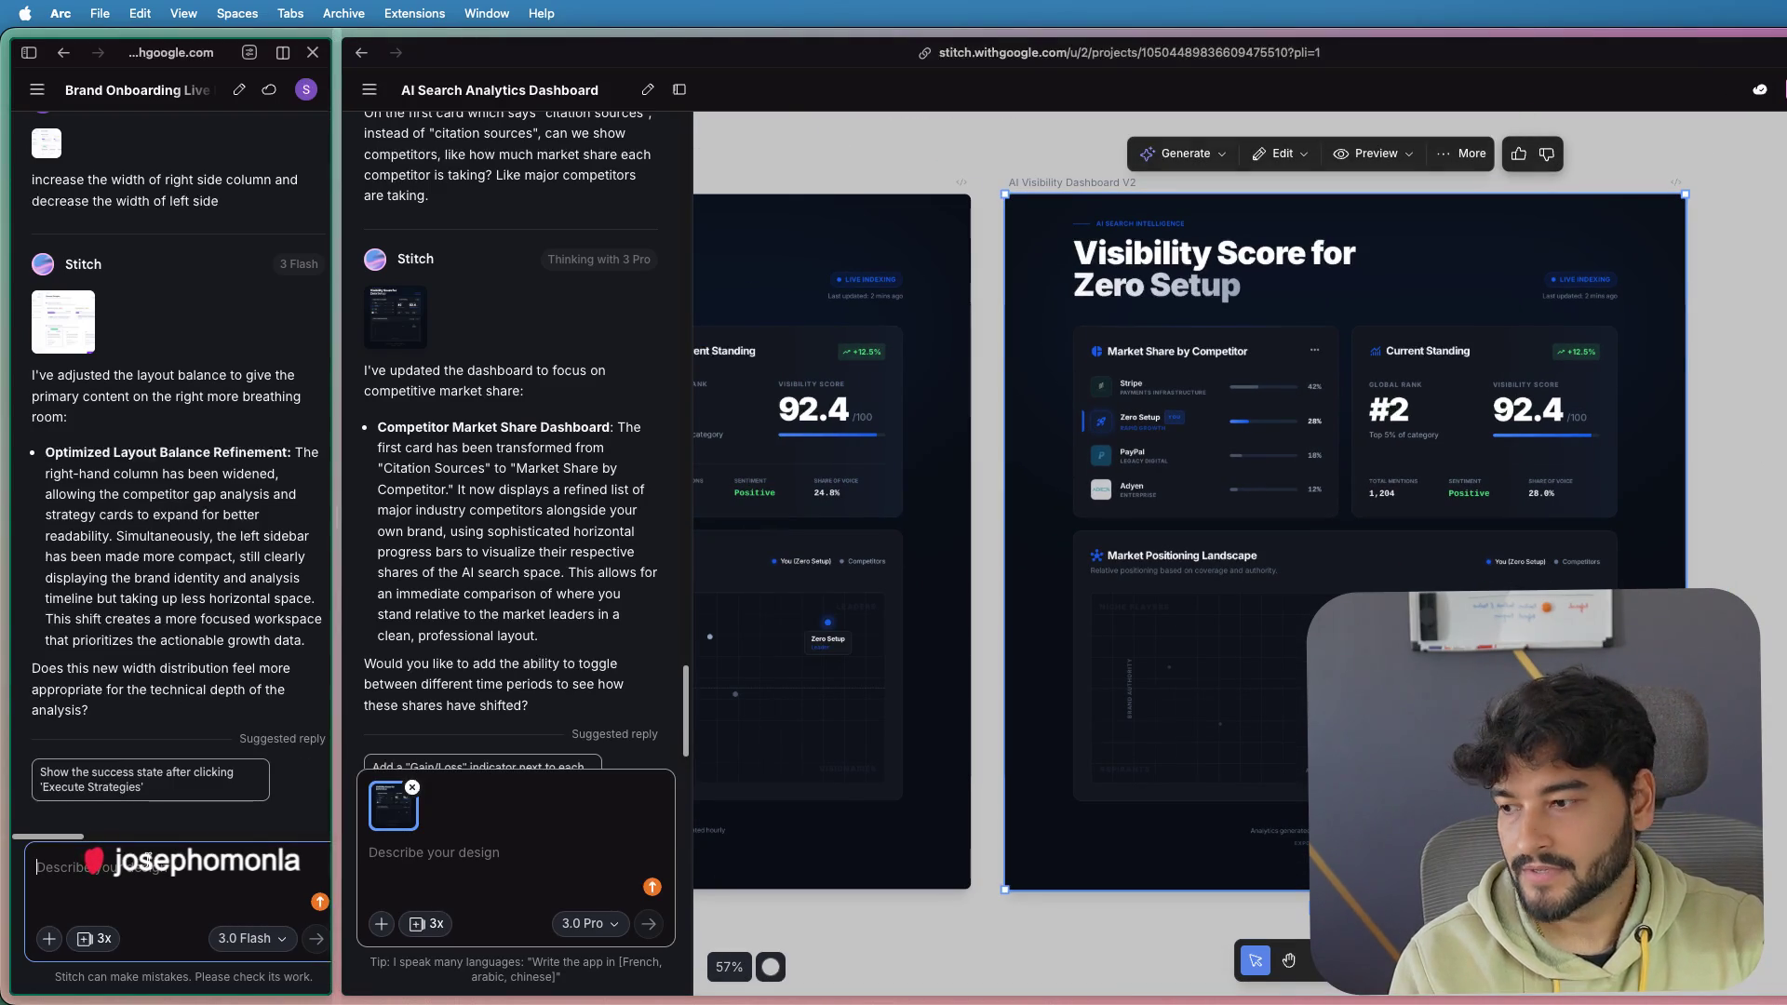
click(146, 862)
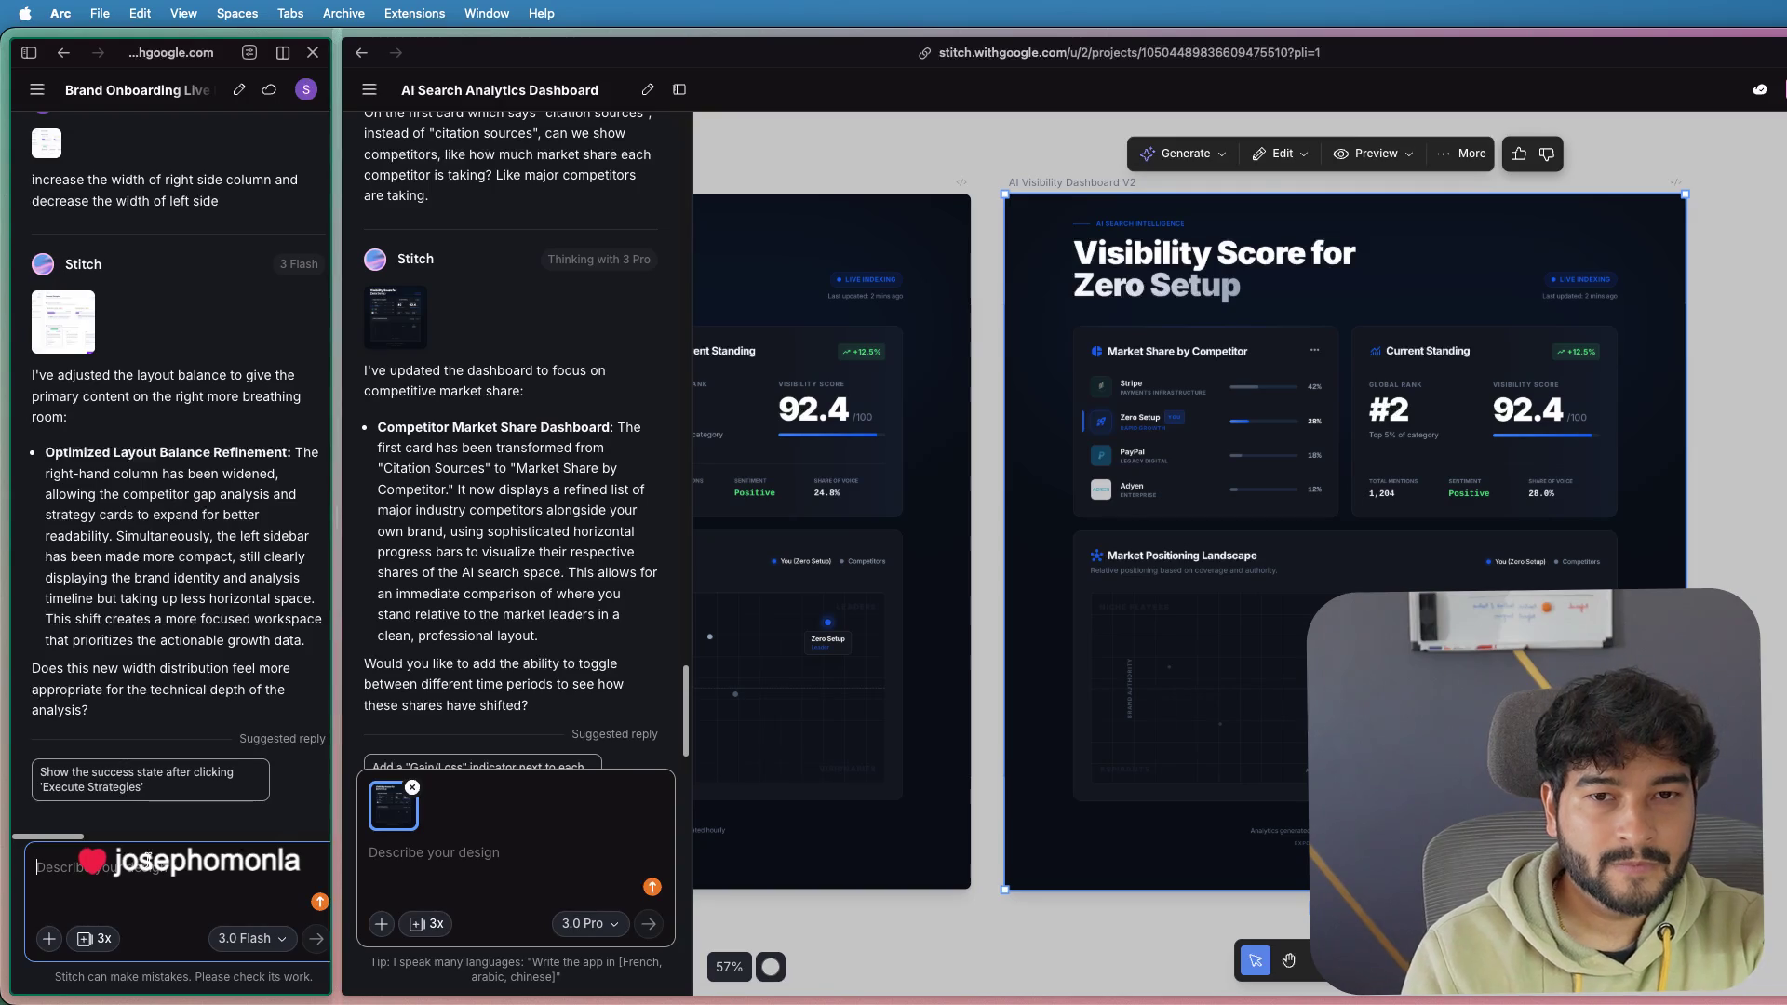
key(fn)
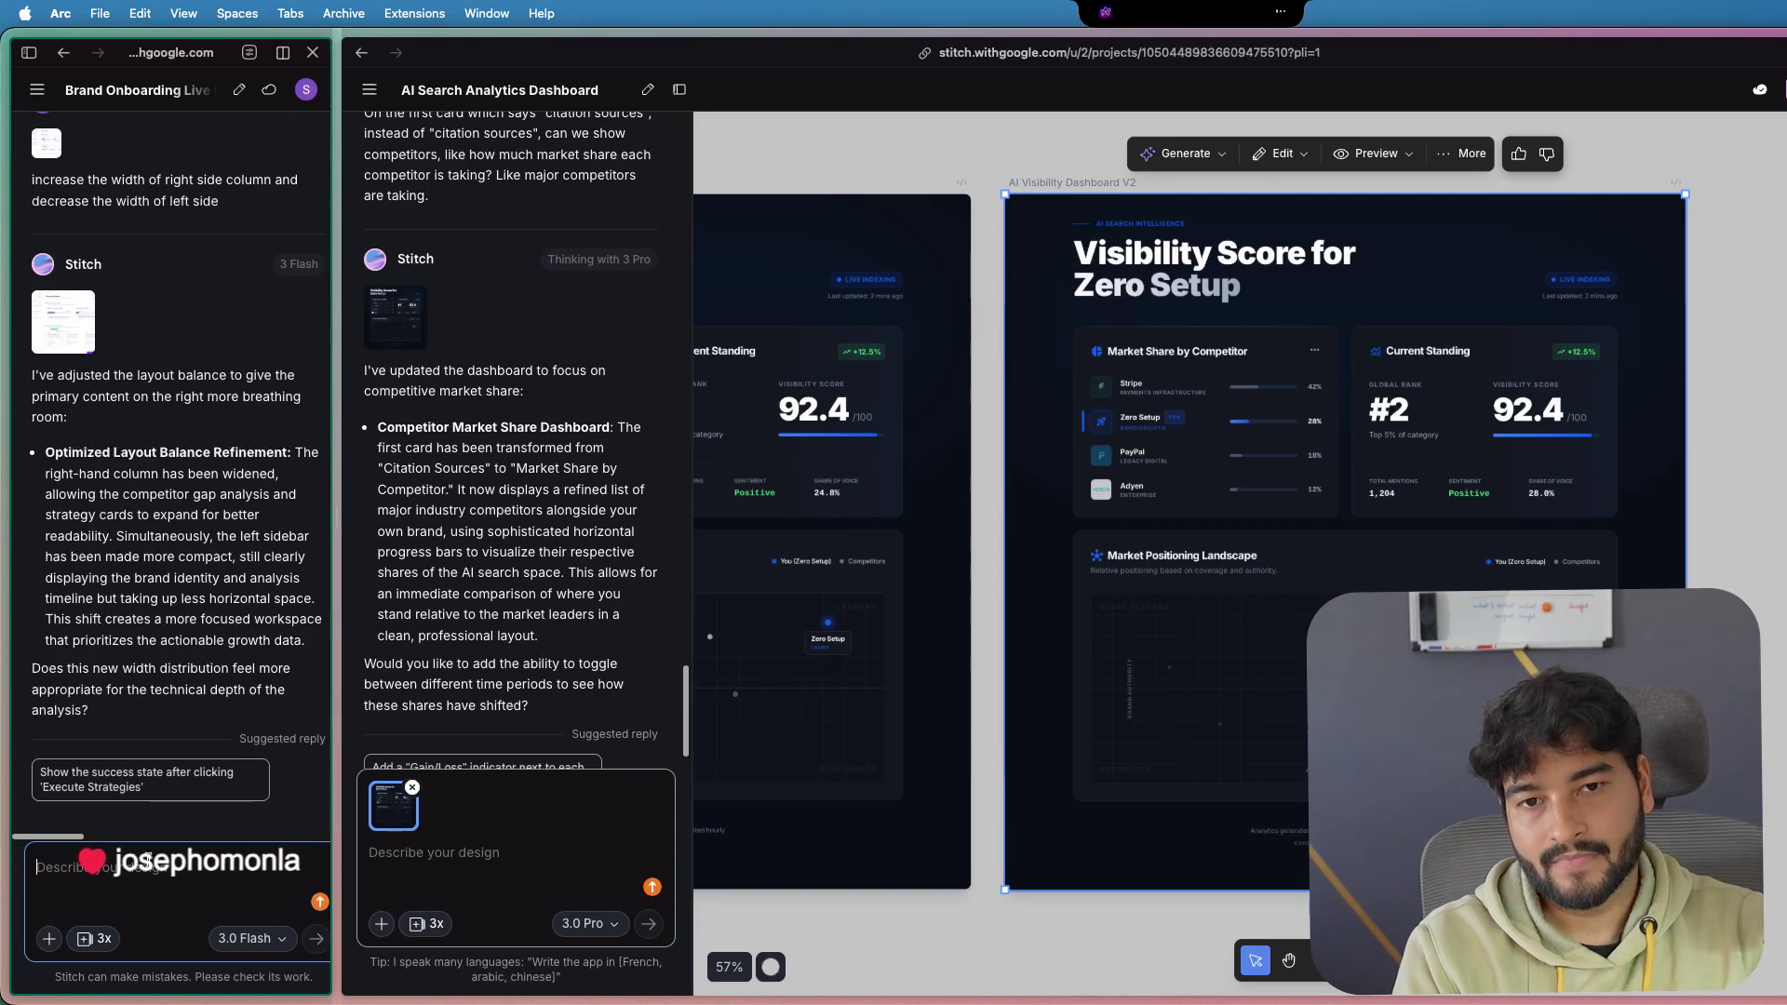
text(Make the heading center aligned.)
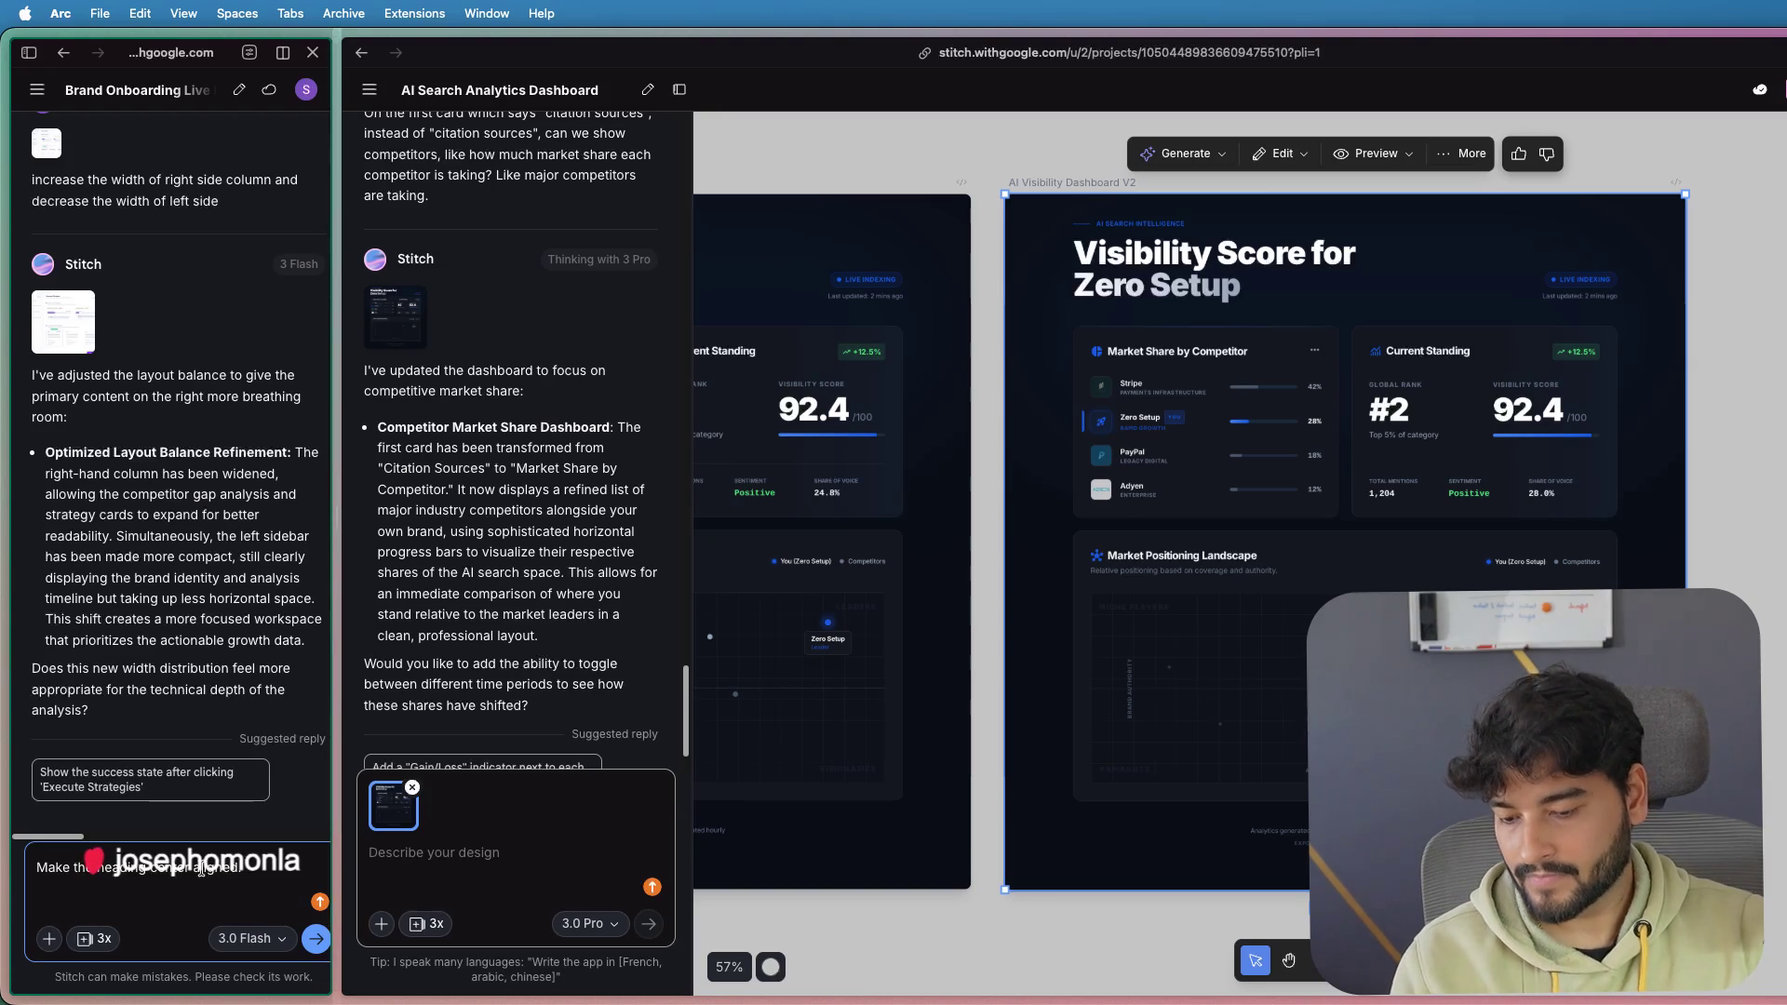
key(shift+Return)
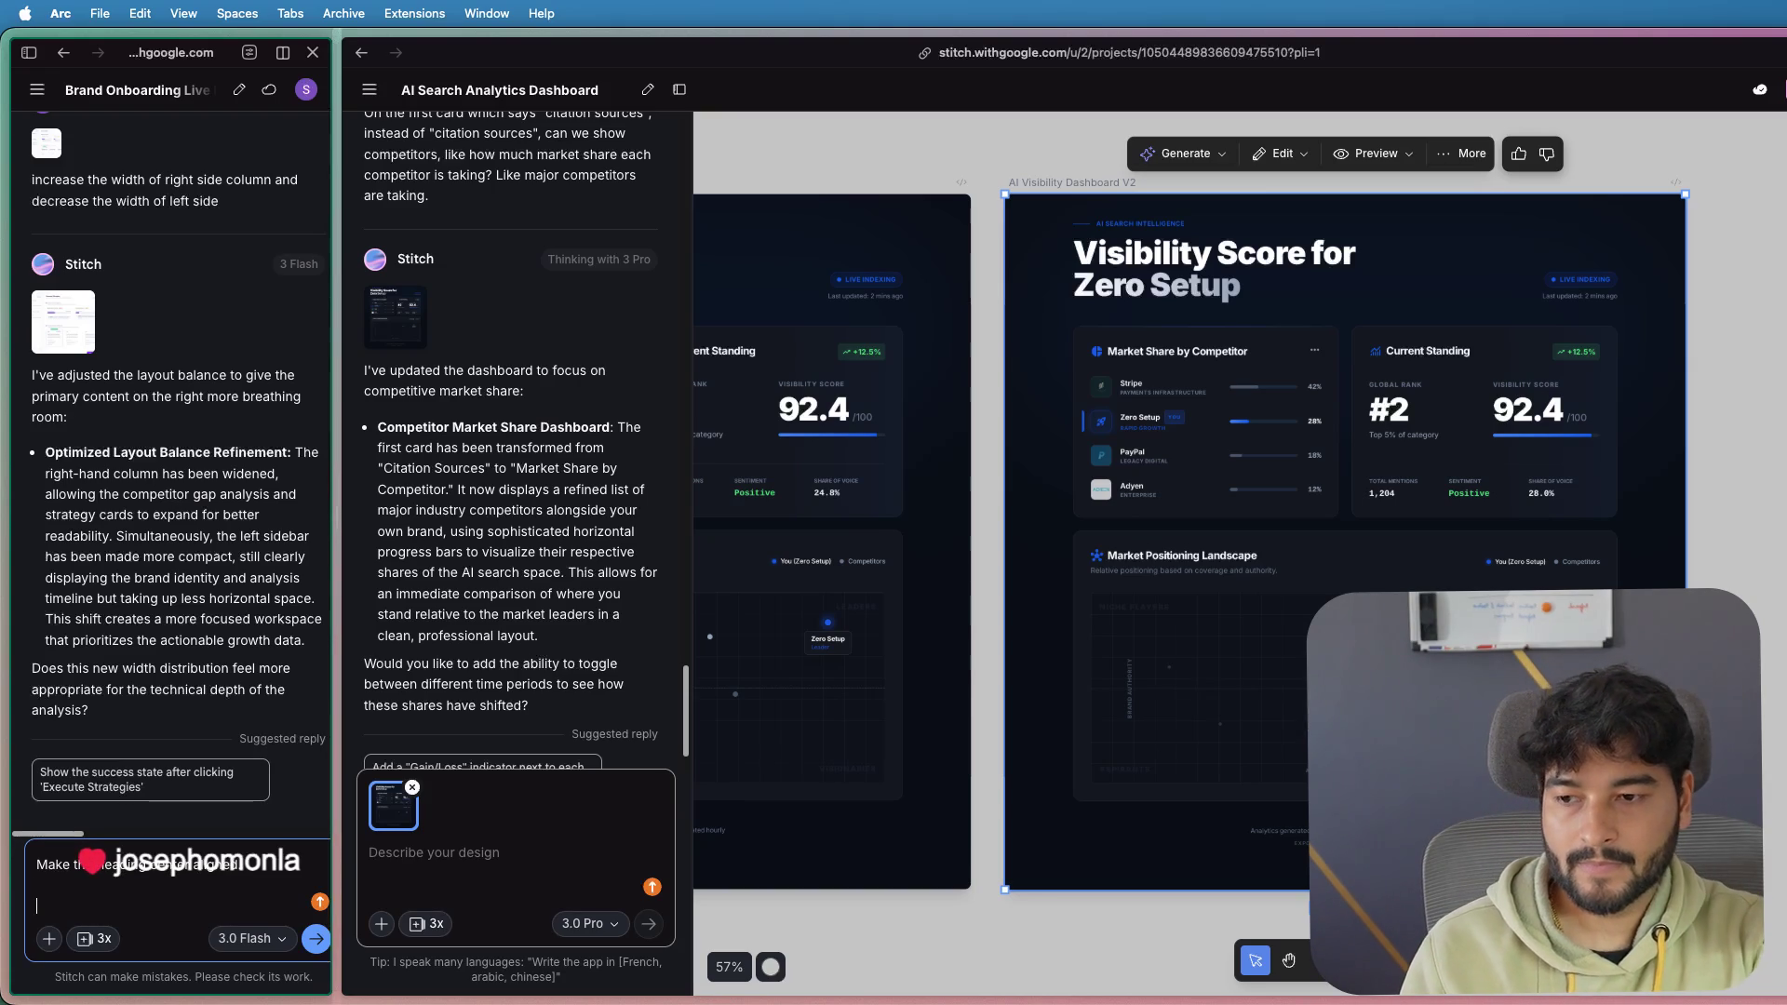